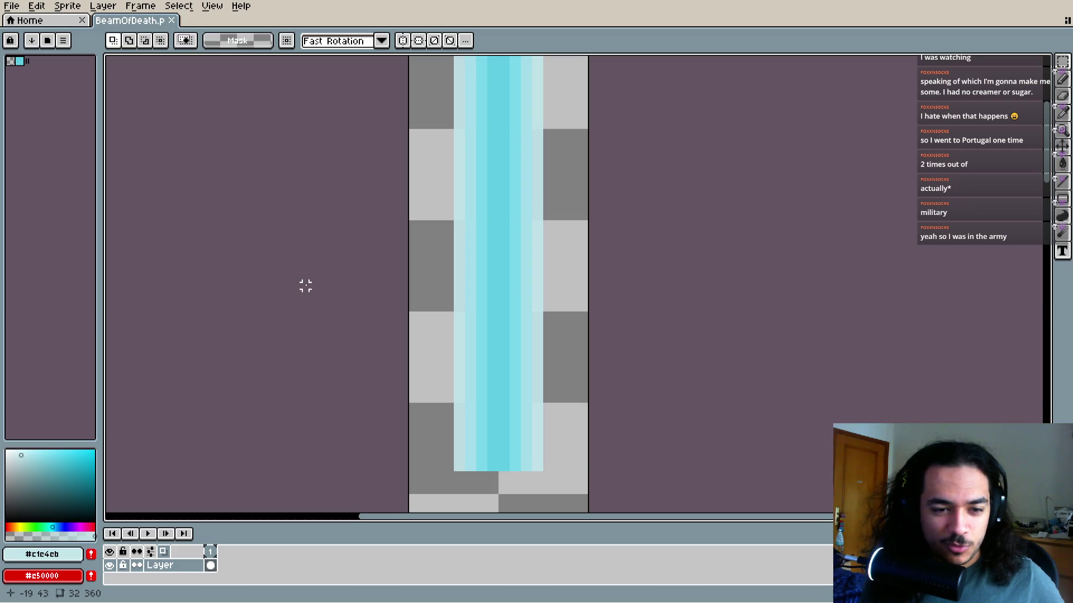
# Marquee the lower part of the cyan beam and delete it
pyautogui.moveTo(342, 383)
pyautogui.mouseDown()
pyautogui.moveTo(318, 428)
pyautogui.moveTo(325, 374)
pyautogui.moveTo(382, 353)
pyautogui.mouseUp()
pyautogui.moveTo(416, 311)
pyautogui.mouseDown()
pyautogui.moveTo(451, 354)
pyautogui.moveTo(445, 258)
pyautogui.mouseUp()
pyautogui.moveTo(426, 475)
pyautogui.mouseDown()
pyautogui.moveTo(594, 287)
pyautogui.moveTo(615, 292)
pyautogui.mouseUp()
pyautogui.press('Delete')
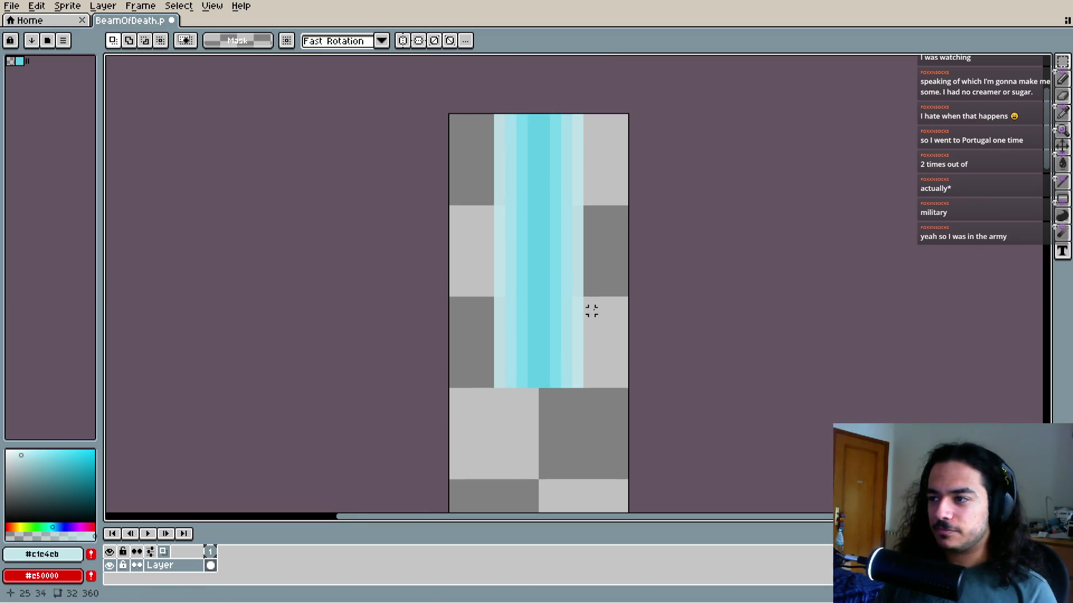
# Try a few 16x16 grid-cell selections, then deselect them
pyautogui.moveTo(596, 368); pyautogui.dragTo(605, 374)
pyautogui.keyDown('shift'); pyautogui.click(480, 357); pyautogui.keyUp('shift')
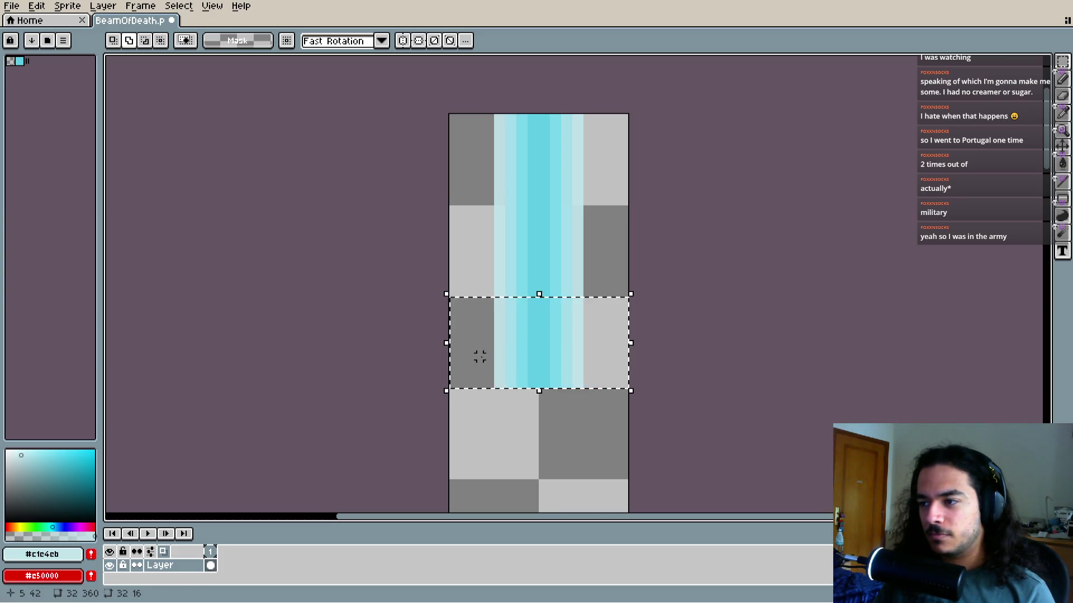
pyautogui.moveTo(491, 433); pyautogui.dragTo(494, 439)
pyautogui.moveTo(584, 457); pyautogui.dragTo(624, 88)
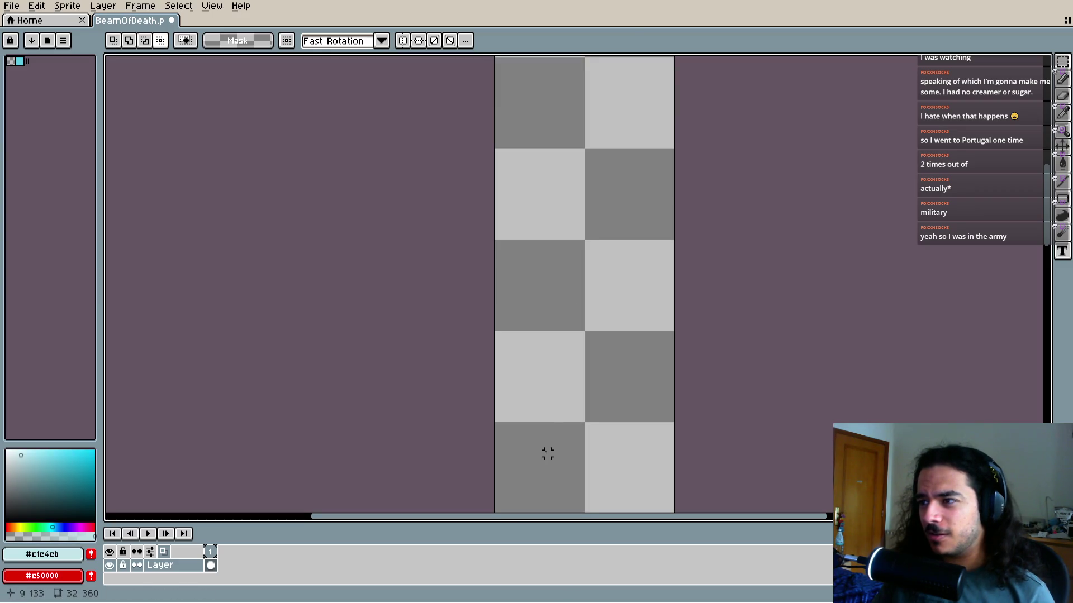
pyautogui.scroll(-2, 547, 321)
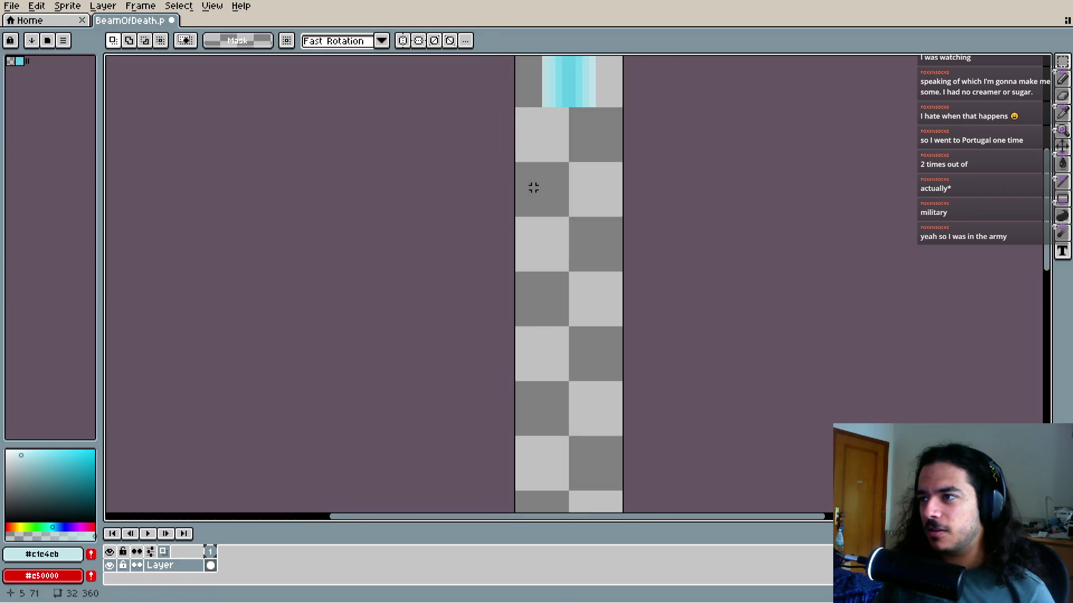
pyautogui.keyDown('shift'); pyautogui.click(536, 451); pyautogui.keyUp('shift')
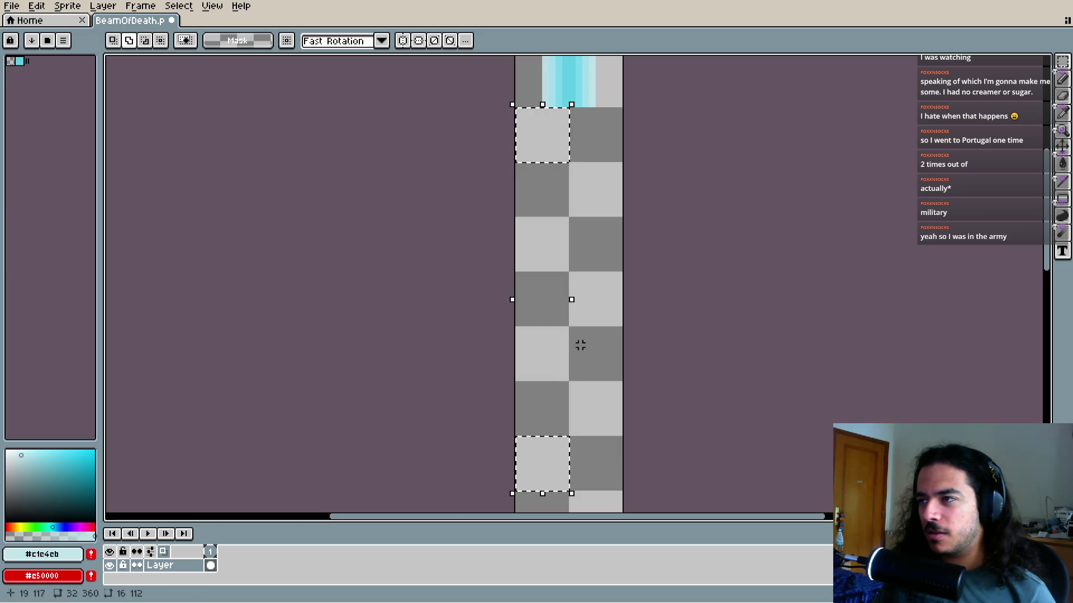
pyautogui.hotkey('ctrl', 'd')
# Select the 16x16 cell just below the beam, then deselect it
pyautogui.click(540, 149)
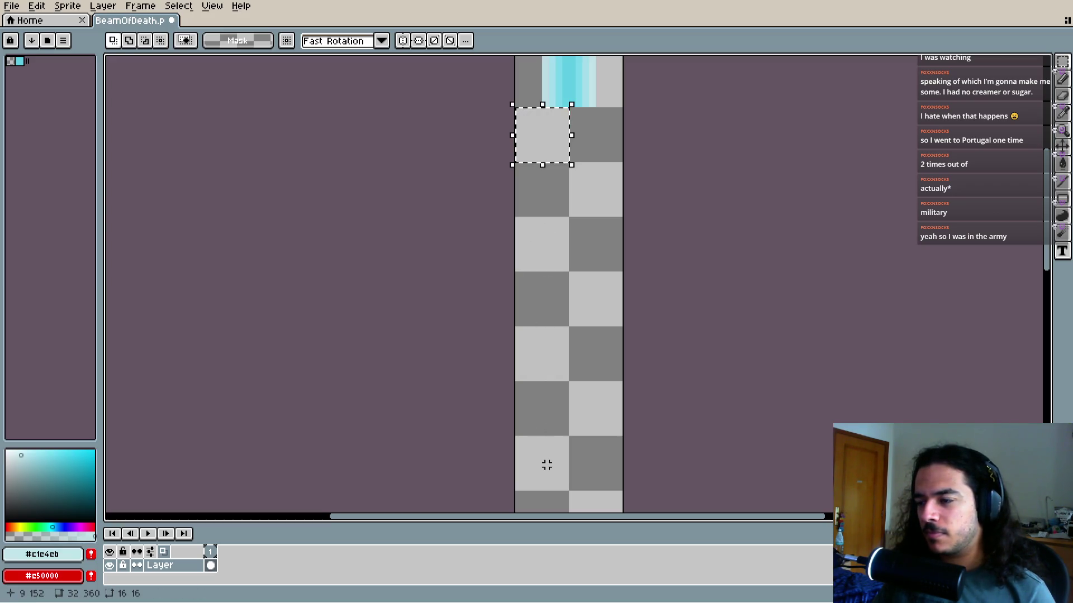
pyautogui.press('i')
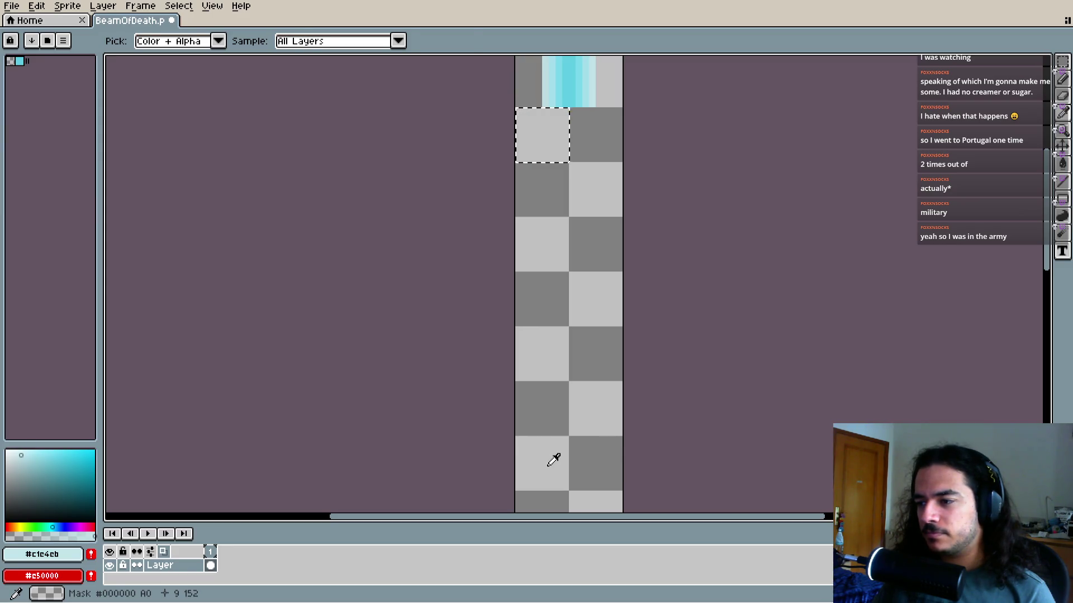
pyautogui.press('m')
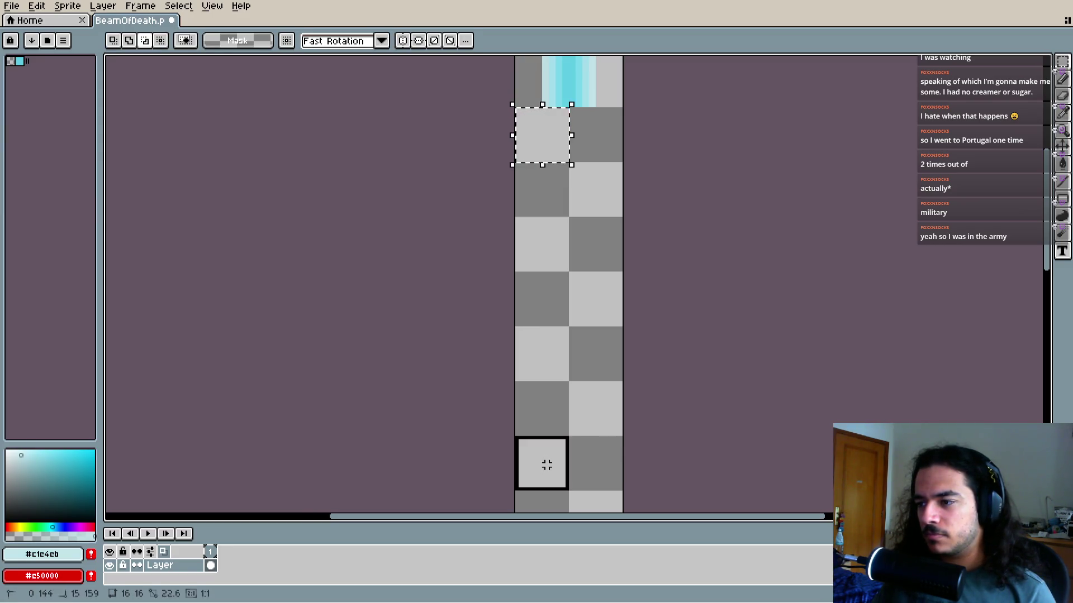
pyautogui.hotkey('ctrl', 'd')
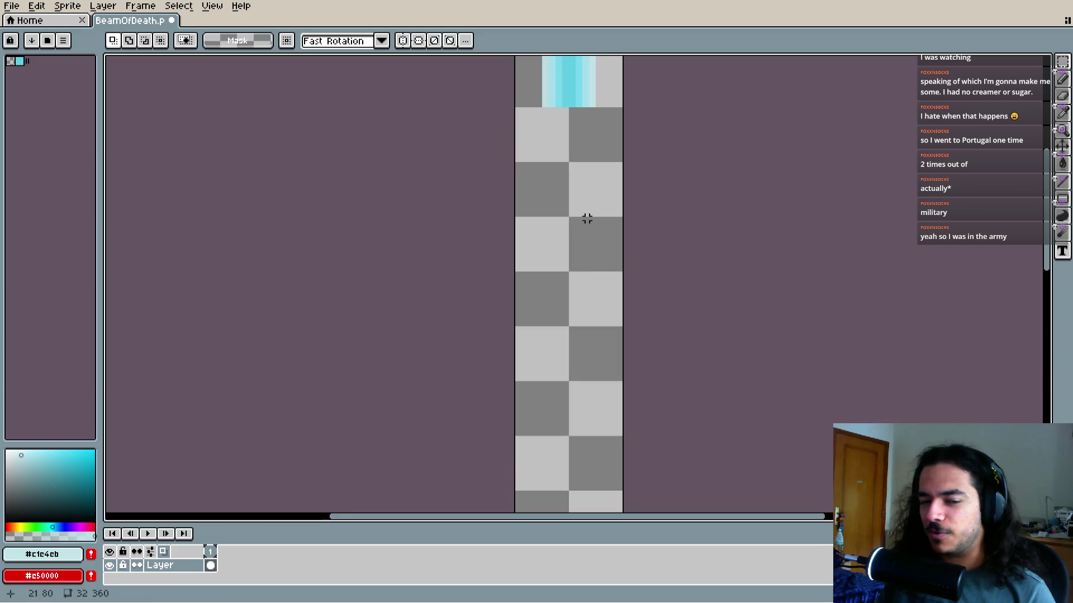
# Zoom to the bottom of the cyan beam and try marquee selections below it
pyautogui.scroll(-1, 534, 438)
pyautogui.scroll(4, 525, 414)
pyautogui.scroll(5, 586, 447)
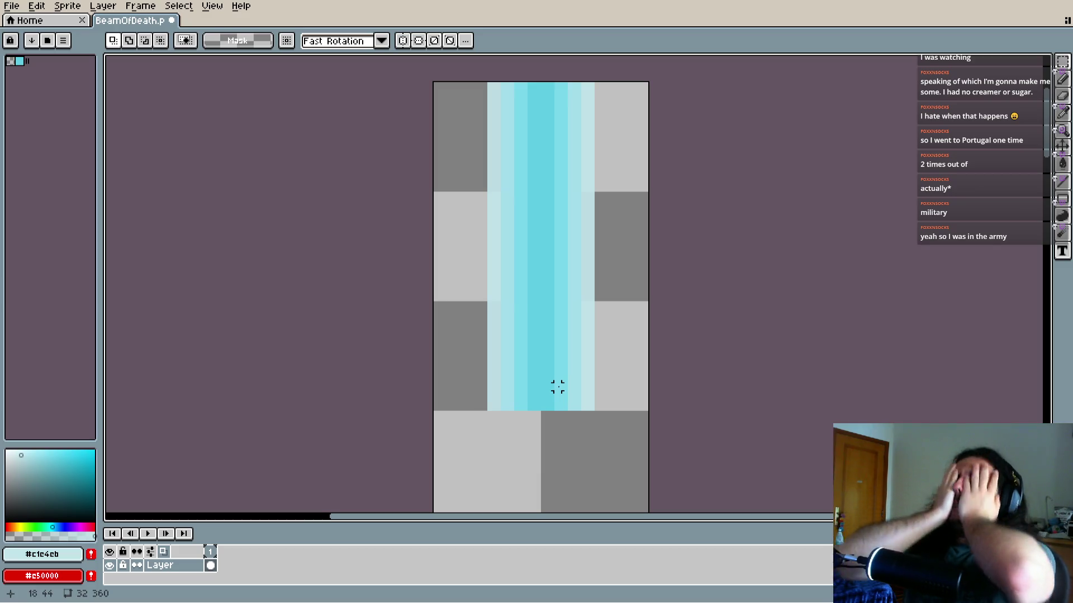
pyautogui.moveTo(557, 386); pyautogui.dragTo(558, 275)
pyautogui.scroll(-1, 567, 307)
pyautogui.scroll(-3, 569, 312)
pyautogui.scroll(4, 575, 407)
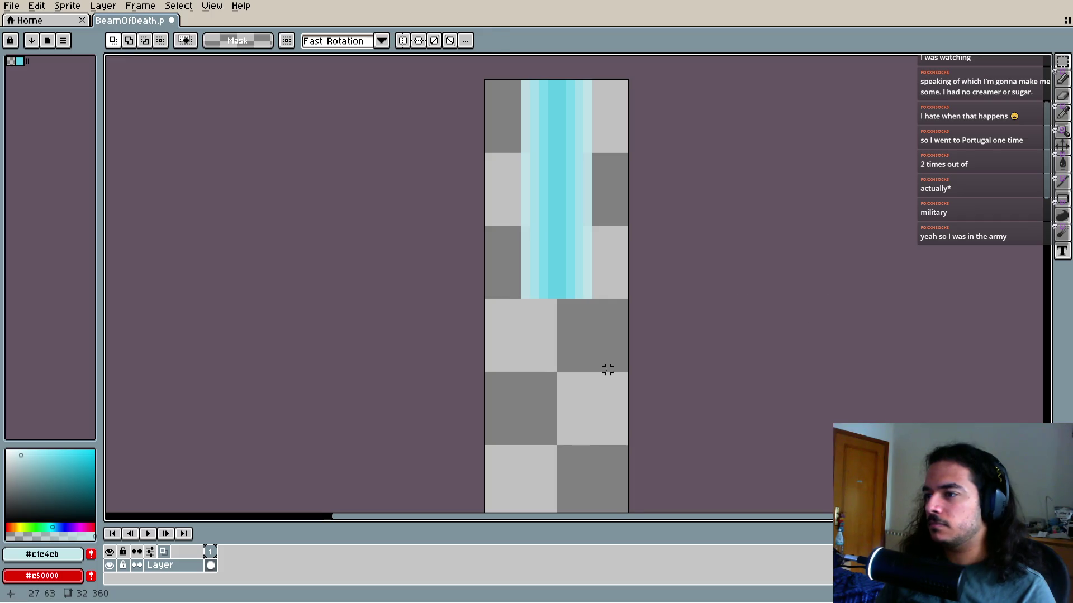
pyautogui.scroll(1, 608, 370)
pyautogui.moveTo(619, 371)
pyautogui.mouseDown()
pyautogui.moveTo(501, 249)
pyautogui.moveTo(489, 149)
pyautogui.moveTo(488, 233)
pyautogui.moveTo(659, 234)
pyautogui.mouseUp()
pyautogui.click(491, 234)
pyautogui.click(660, 234)
# Pan down the sprite and hide the timeline to enlarge the canvas
pyautogui.moveTo(553, 393); pyautogui.dragTo(565, 448)
pyautogui.scroll(1, 565, 449)
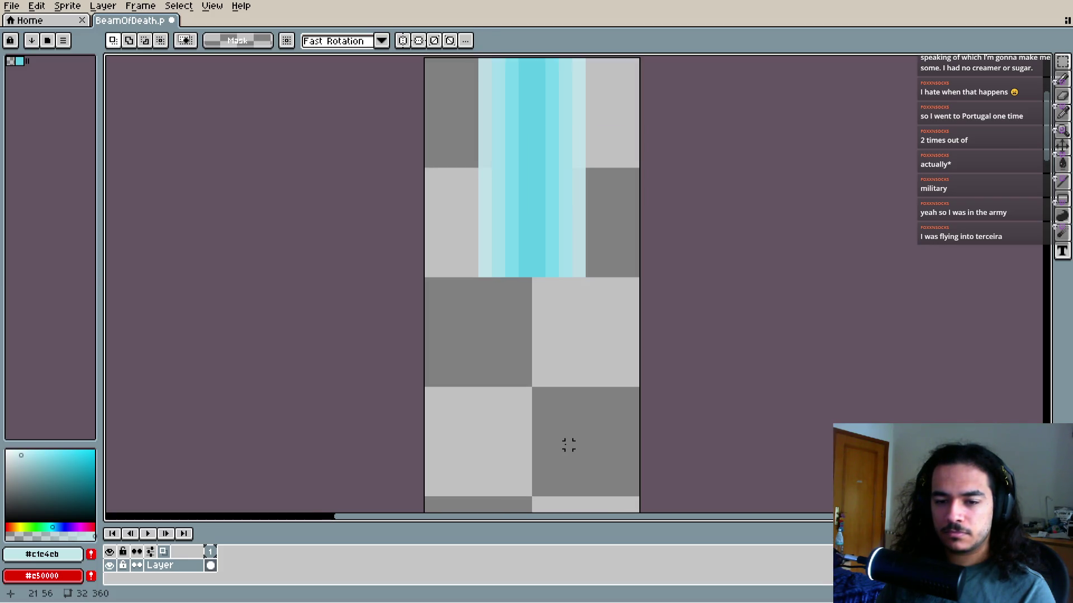
pyautogui.moveTo(555, 372); pyautogui.dragTo(551, 435)
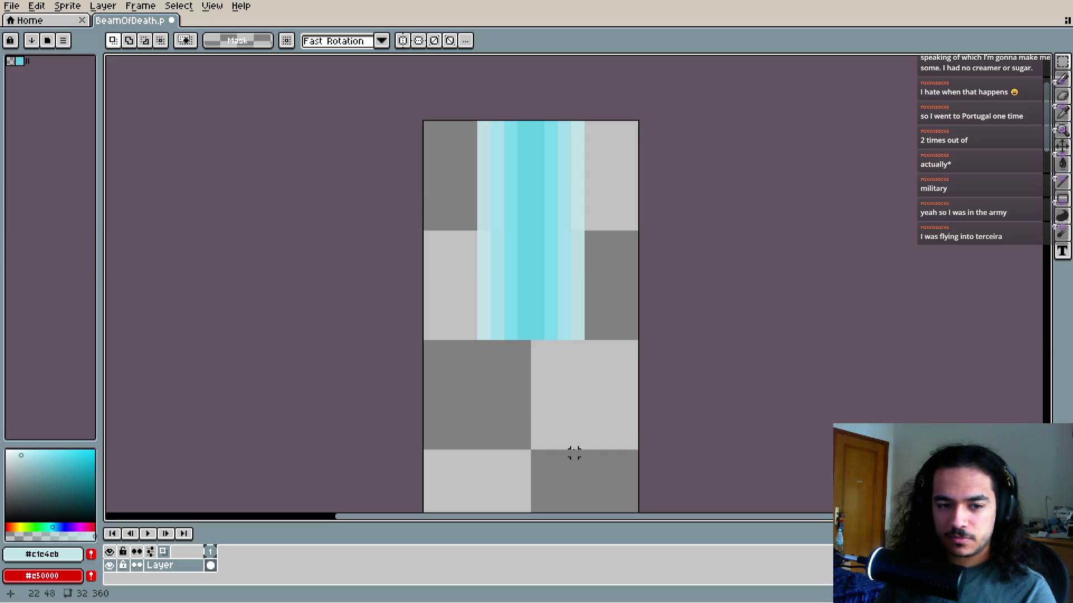
pyautogui.press('i')
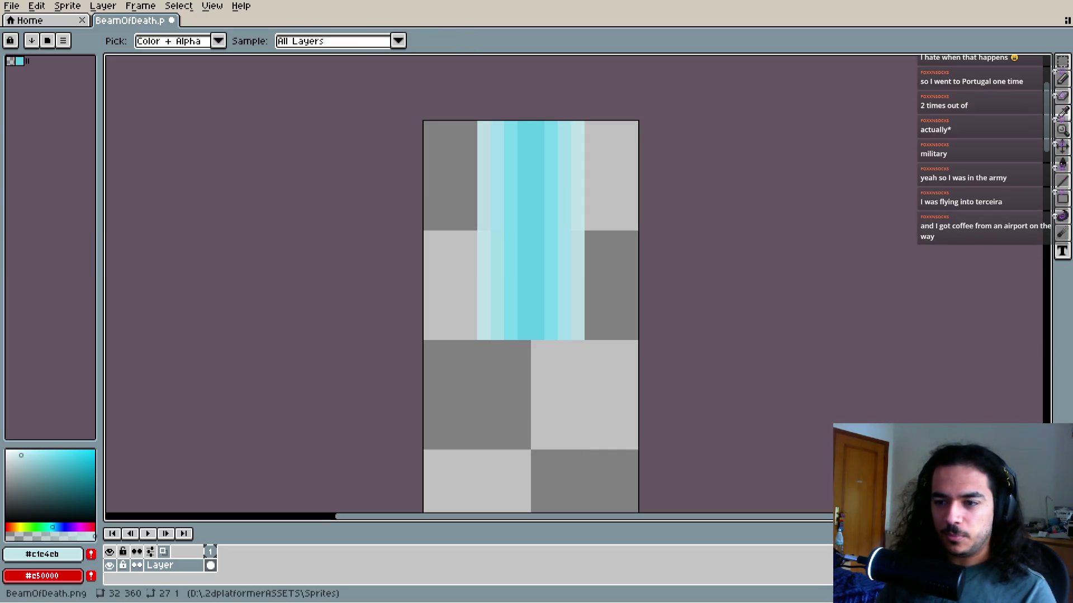
pyautogui.press('m')
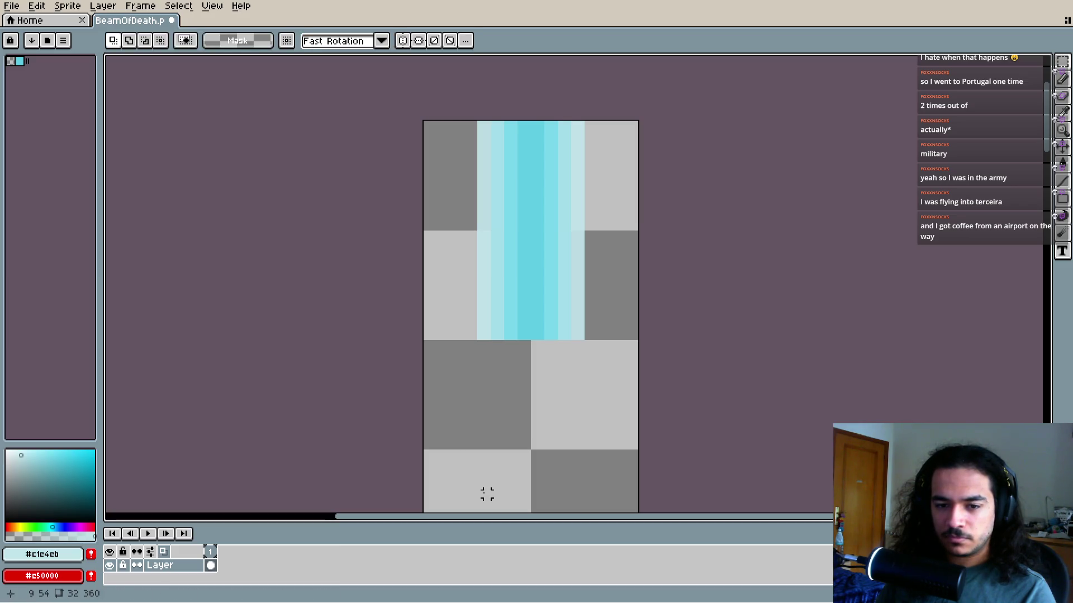
pyautogui.press('Tab')
pyautogui.press('i')
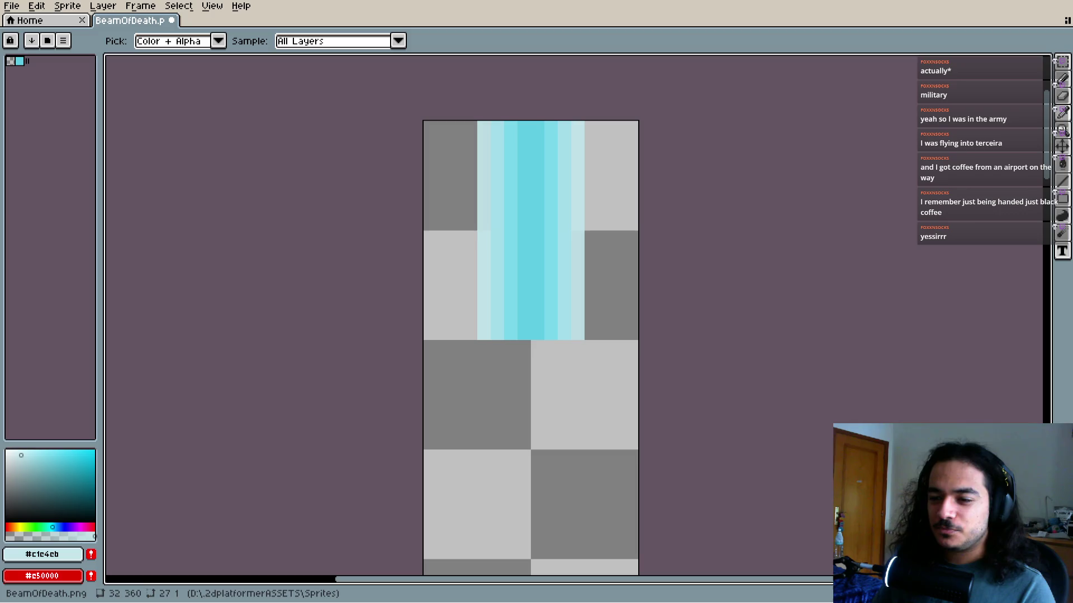
pyautogui.press('m')
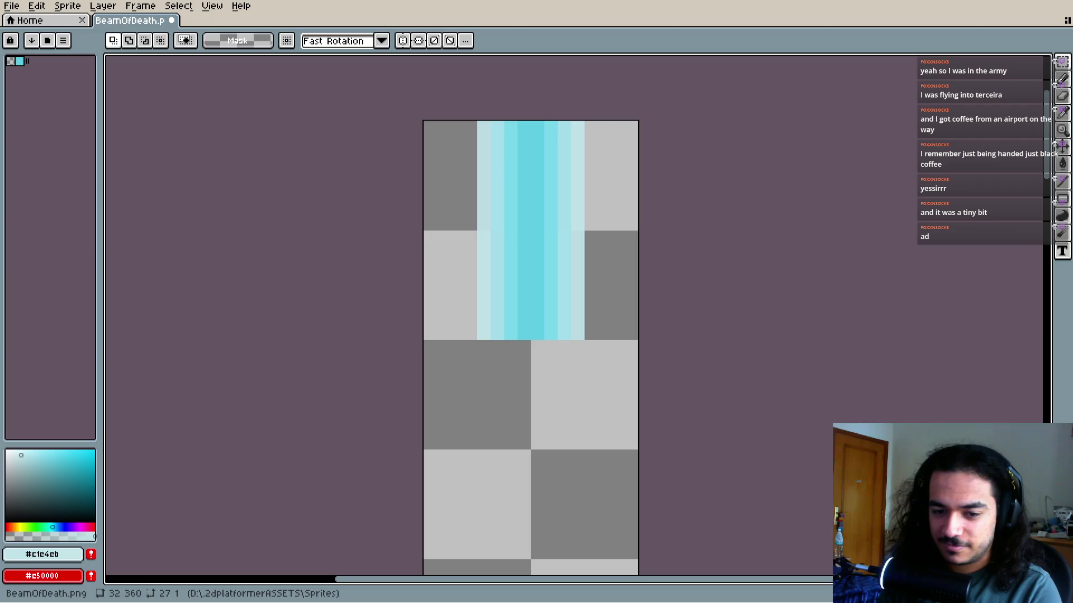
# Pick red as the drawing colour instead of cyan
pyautogui.moveTo(464, 328)
pyautogui.mouseDown()
pyautogui.moveTo(503, 364)
pyautogui.moveTo(506, 271)
pyautogui.mouseUp()
pyautogui.scroll(1, 503, 364)
pyautogui.scroll(-1, 498, 352)
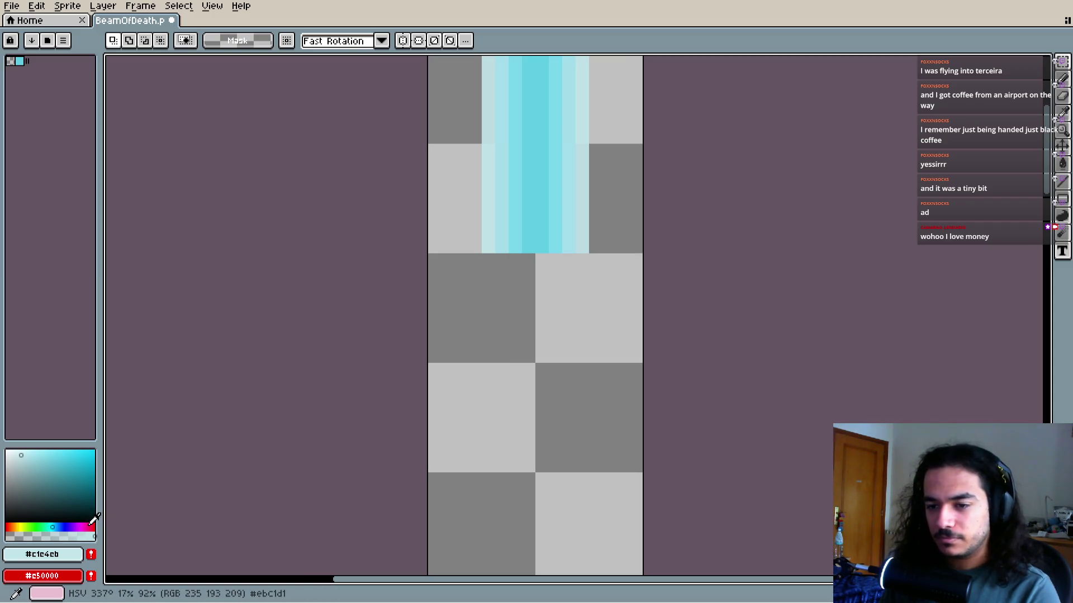
pyautogui.click(9, 525)
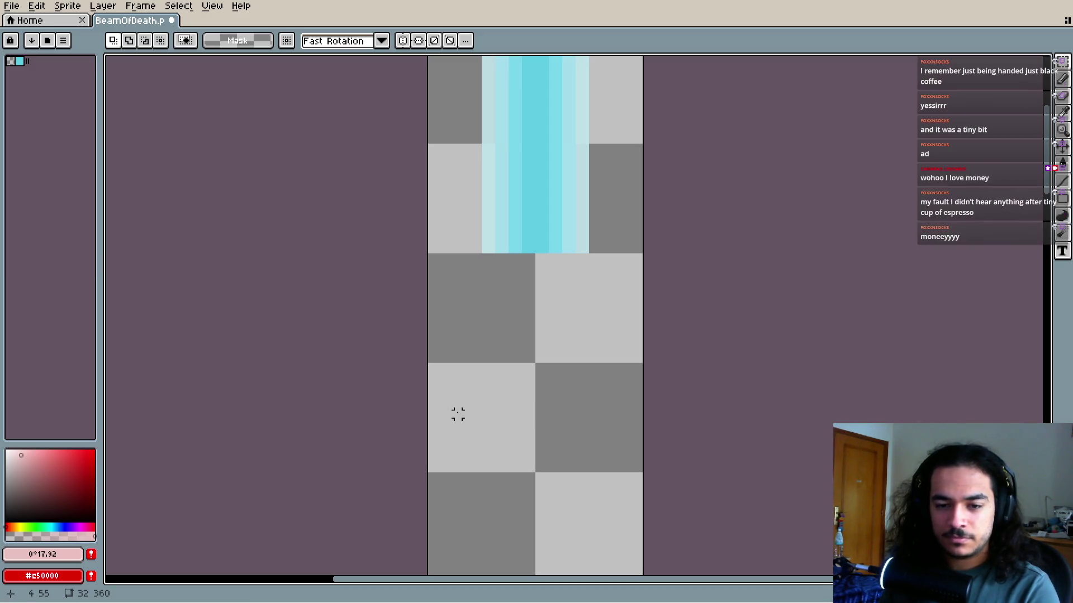
# Paint a short red trial stroke with the pencil, then erase it
pyautogui.press('b')
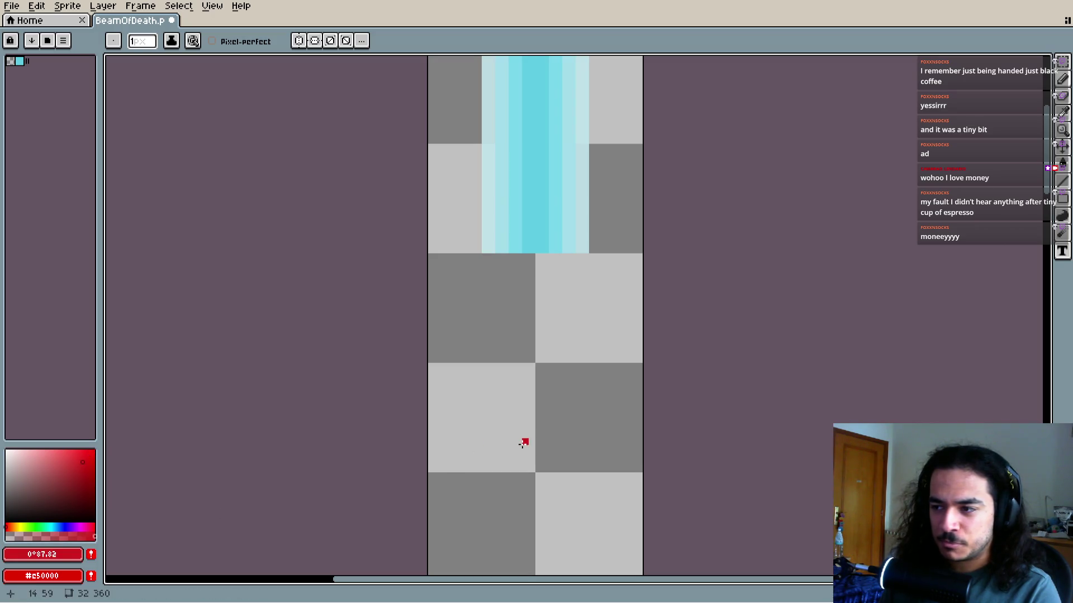
pyautogui.moveTo(530, 466); pyautogui.dragTo(535, 424)
pyautogui.scroll(2, 558, 445)
pyautogui.scroll(-1, 550, 434)
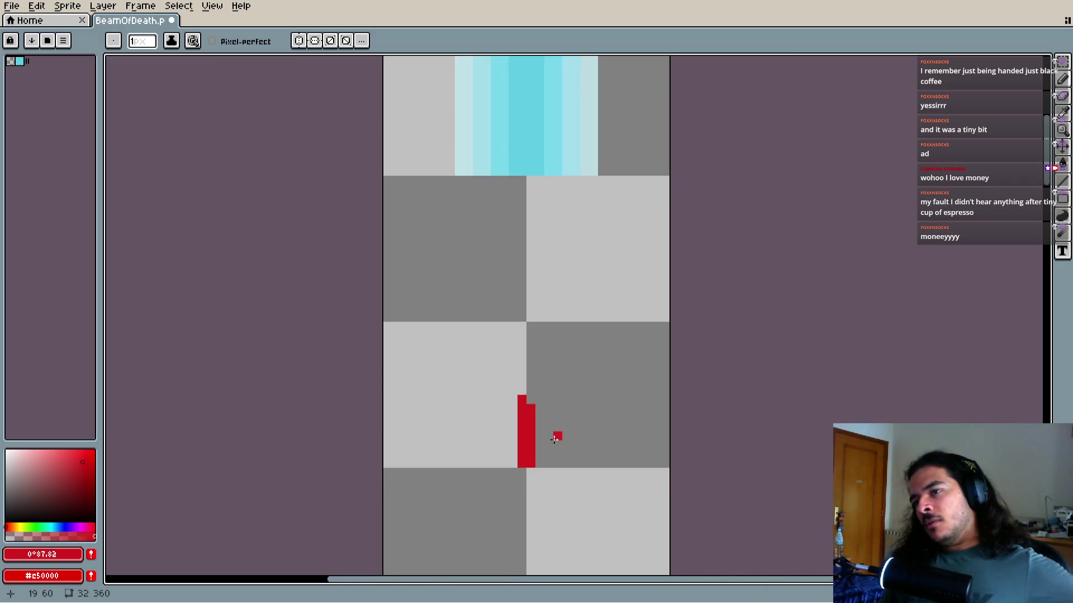
pyautogui.press('e')
pyautogui.moveTo(525, 402)
pyautogui.mouseDown()
pyautogui.moveTo(515, 446)
pyautogui.moveTo(531, 455)
pyautogui.mouseUp()
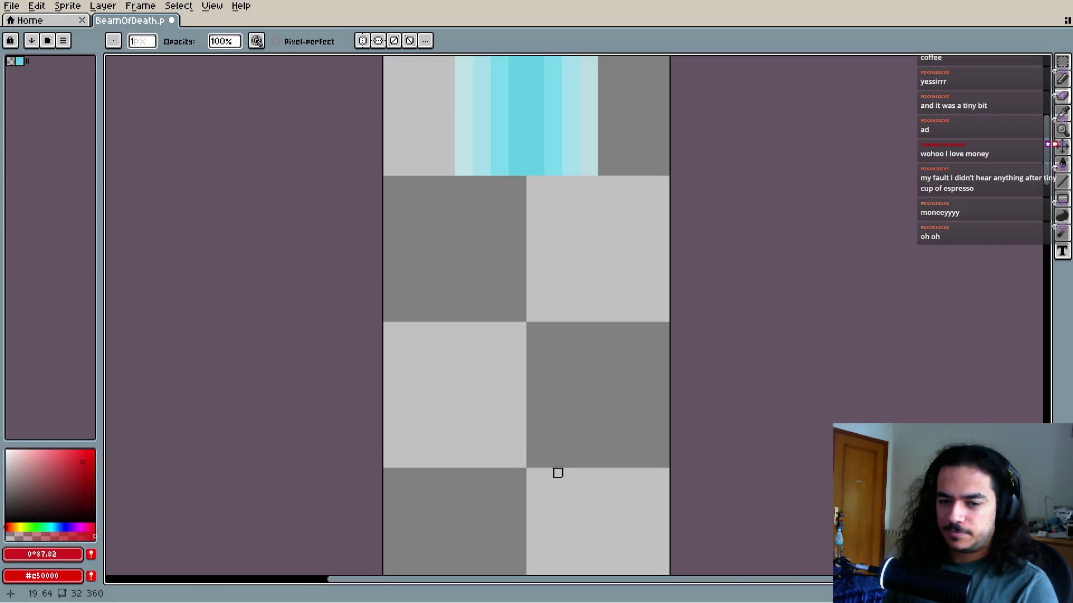
# Paint a thick red vertical stroke and trim its left bulge into a straight column
pyautogui.scroll(1, 547, 463)
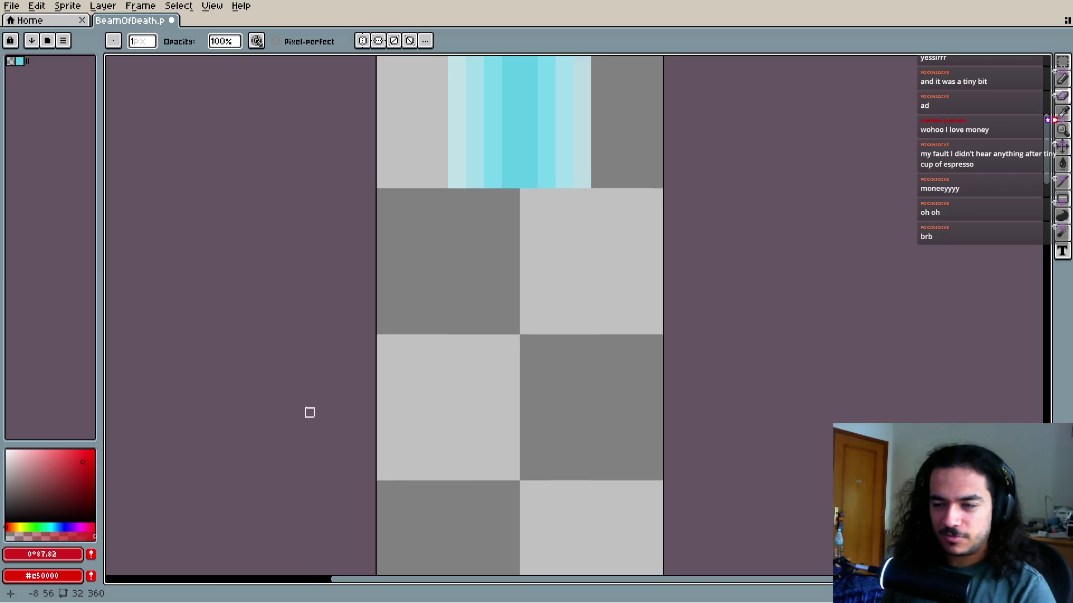
pyautogui.press('b')
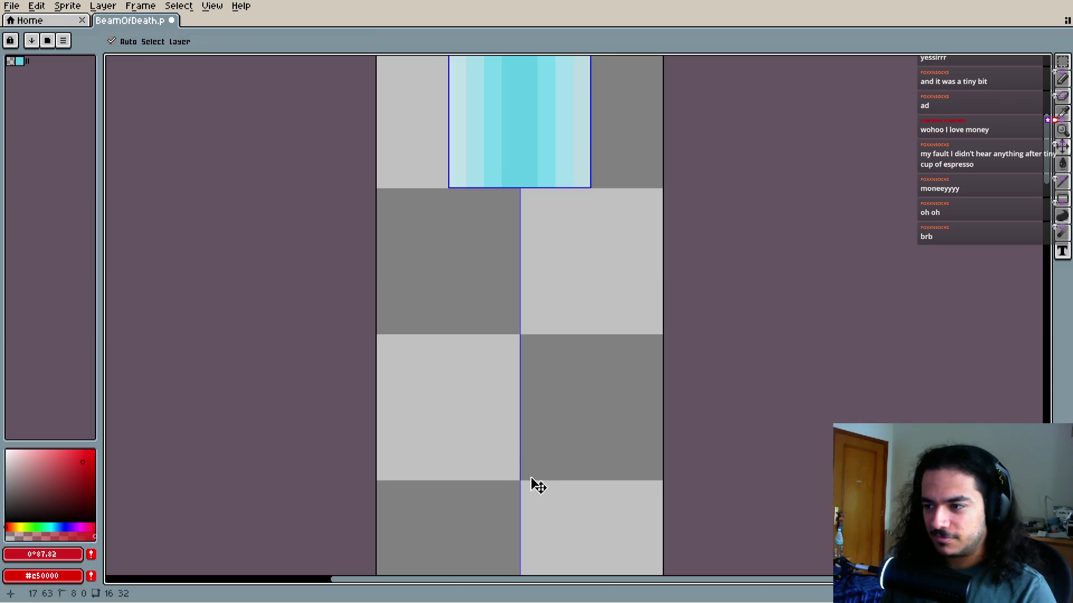
pyautogui.scroll(1, 520, 474)
pyautogui.scroll(1, 521, 474)
pyautogui.moveTo(518, 462)
pyautogui.mouseDown()
pyautogui.moveTo(523, 220)
pyautogui.moveTo(511, 341)
pyautogui.moveTo(551, 237)
pyautogui.moveTo(541, 366)
pyautogui.mouseUp()
pyautogui.press('e')
pyautogui.moveTo(497, 248); pyautogui.dragTo(495, 347)
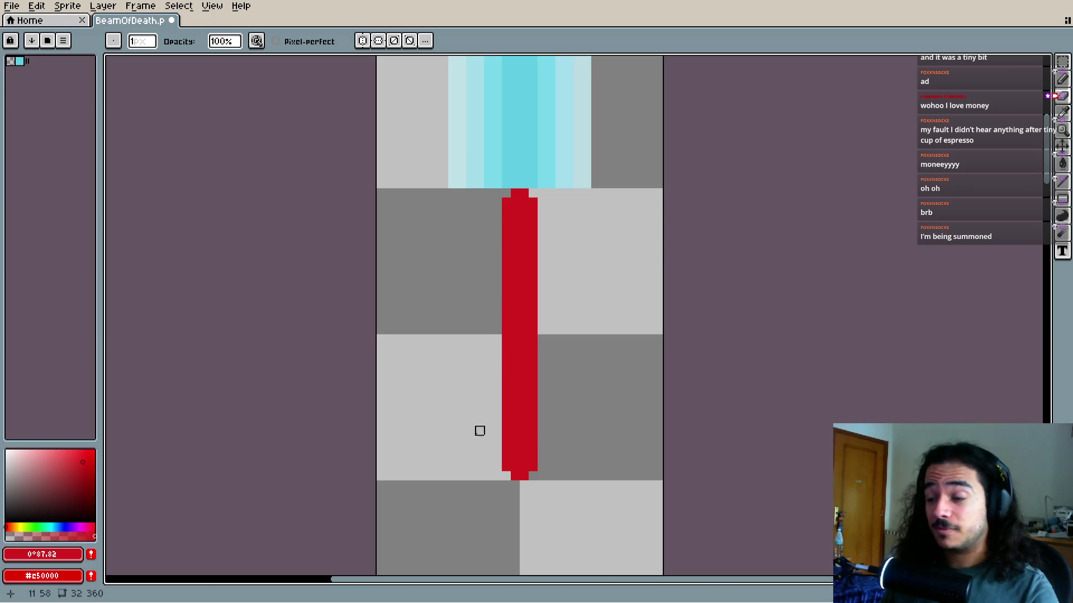
# Sample the beam's red and fill its bottom corners and top edge flat
pyautogui.press('i')
pyautogui.click(518, 434)
pyautogui.press('b')
pyautogui.click(500, 434)
pyautogui.hotkey('ctrl', 'z')
pyautogui.click(505, 475)
pyautogui.click(533, 475)
pyautogui.scroll(2, 507, 378)
pyautogui.moveTo(503, 232); pyautogui.dragTo(531, 231)
# Undo the corner fills and erase the whole red beam with a 12 px eraser
pyautogui.hotkey('ctrl', 'z')
pyautogui.hotkey('ctrl', 'z')
pyautogui.hotkey('ctrl', 'z')
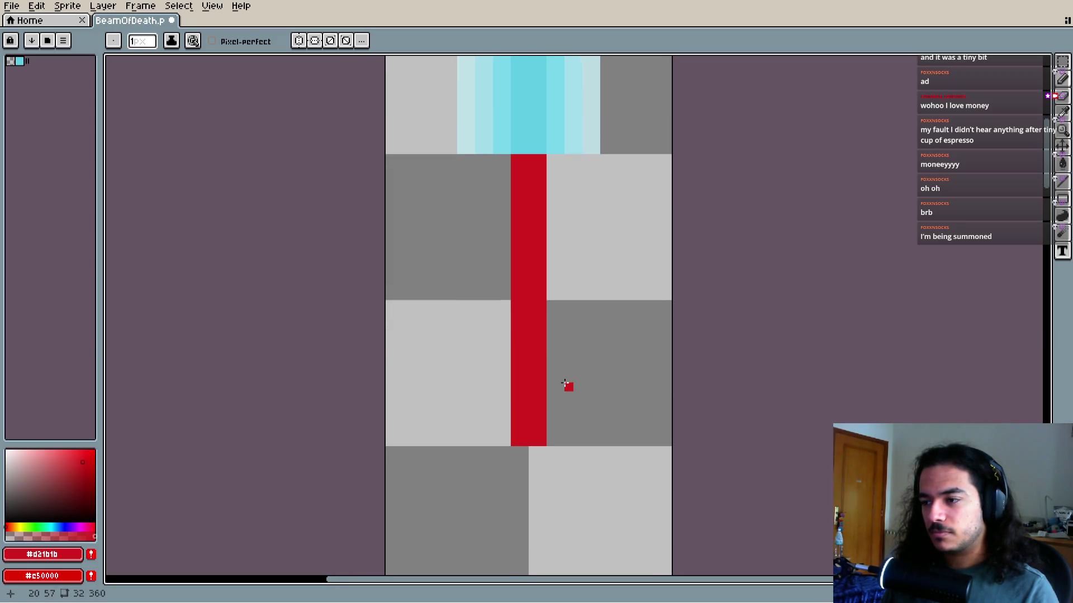
pyautogui.press('e')
pyautogui.moveTo(539, 472)
pyautogui.mouseDown()
pyautogui.moveTo(508, 254)
pyautogui.moveTo(529, 218)
pyautogui.moveTo(555, 326)
pyautogui.mouseUp()
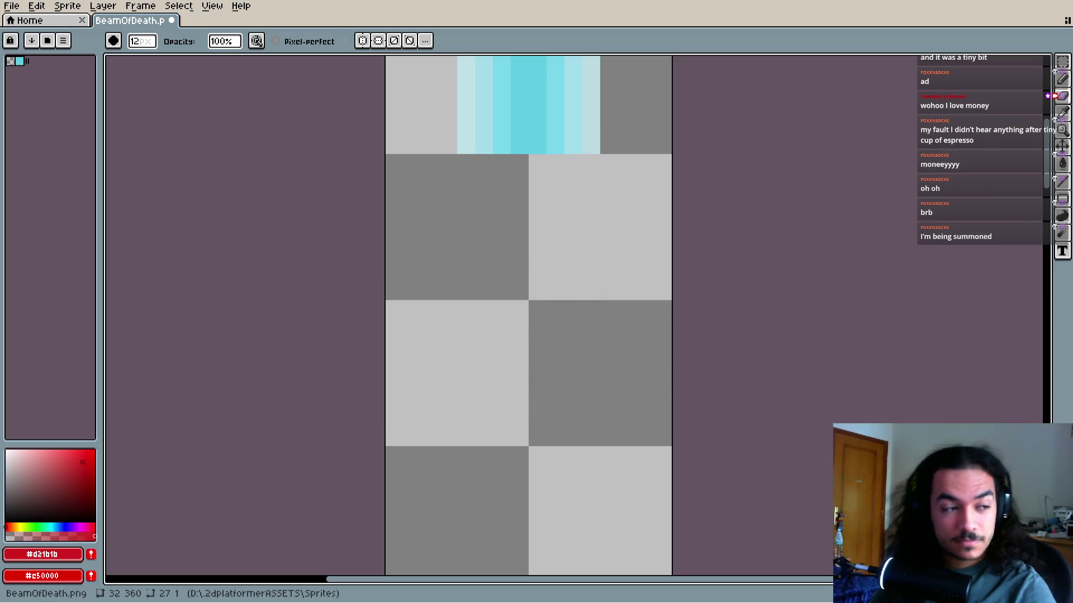
pyautogui.press('i')
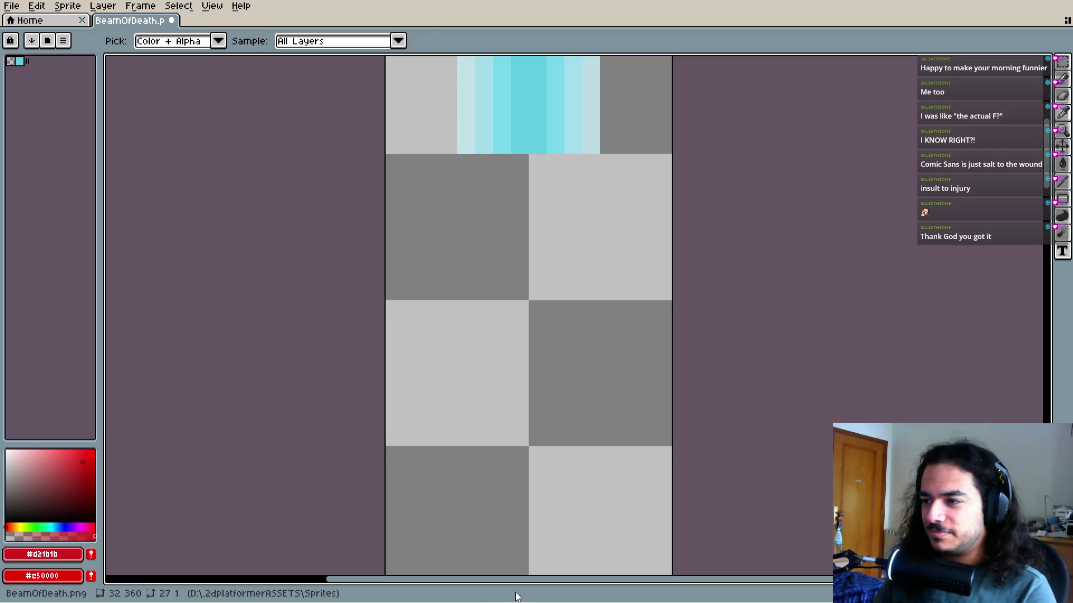
# Reselect the brush and save the sprite to BeamOfDeath.png
pyautogui.press('b')
pyautogui.scroll(3, 499, 415)
pyautogui.moveTo(498, 415); pyautogui.dragTo(479, 457)
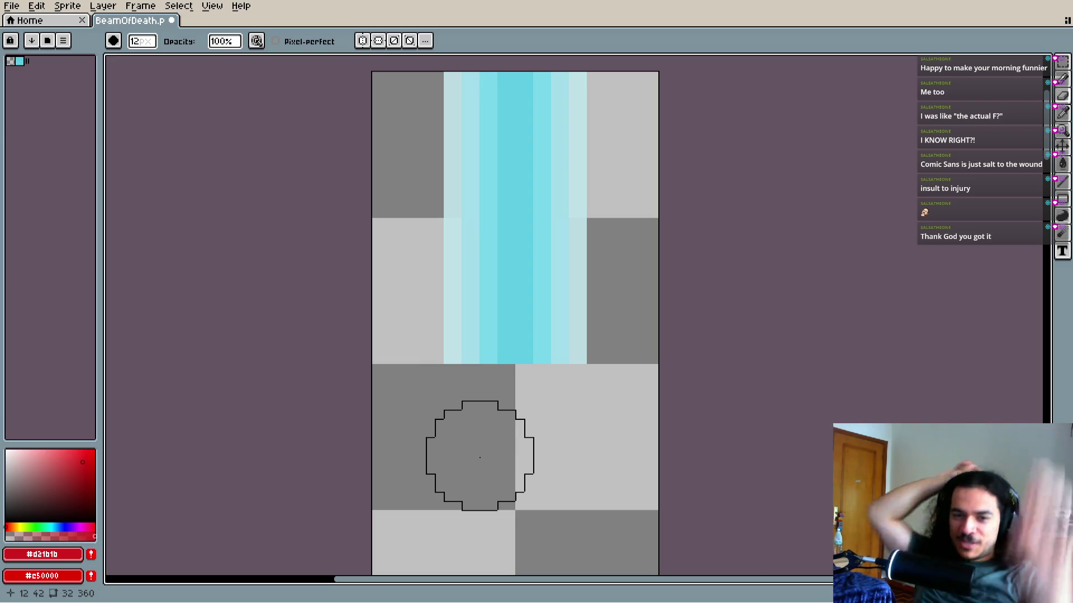
pyautogui.hotkey('ctrl', 's')
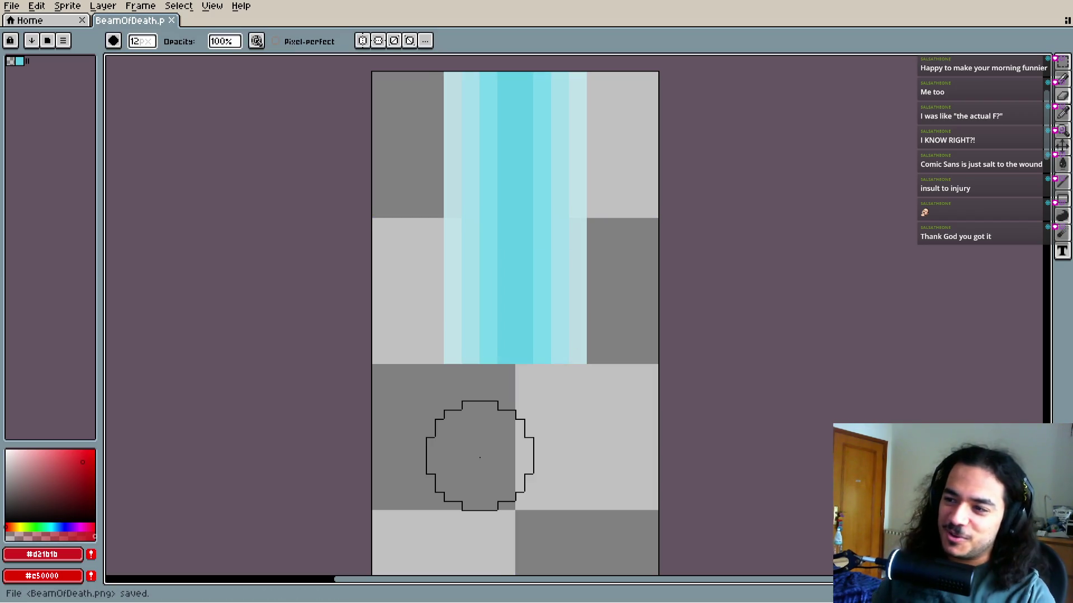
# Pan and zoom around the sprite to check the 16 px cyan beam sits 8 px from each edge
pyautogui.moveTo(505, 283)
pyautogui.mouseDown()
pyautogui.moveTo(518, 293)
pyautogui.moveTo(525, 343)
pyautogui.mouseUp()
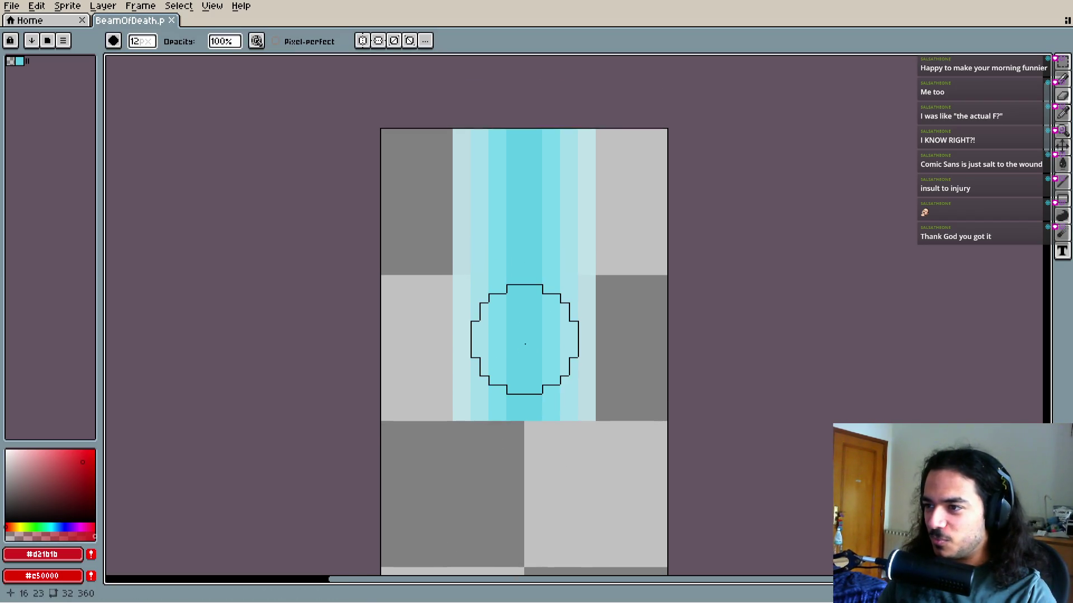
pyautogui.keyDown('ctrl'); pyautogui.scroll(2, 524, 343); pyautogui.keyUp('ctrl')
pyautogui.keyDown('ctrl'); pyautogui.scroll(2, 523, 346); pyautogui.keyUp('ctrl')
pyautogui.moveTo(525, 347); pyautogui.dragTo(519, 401)
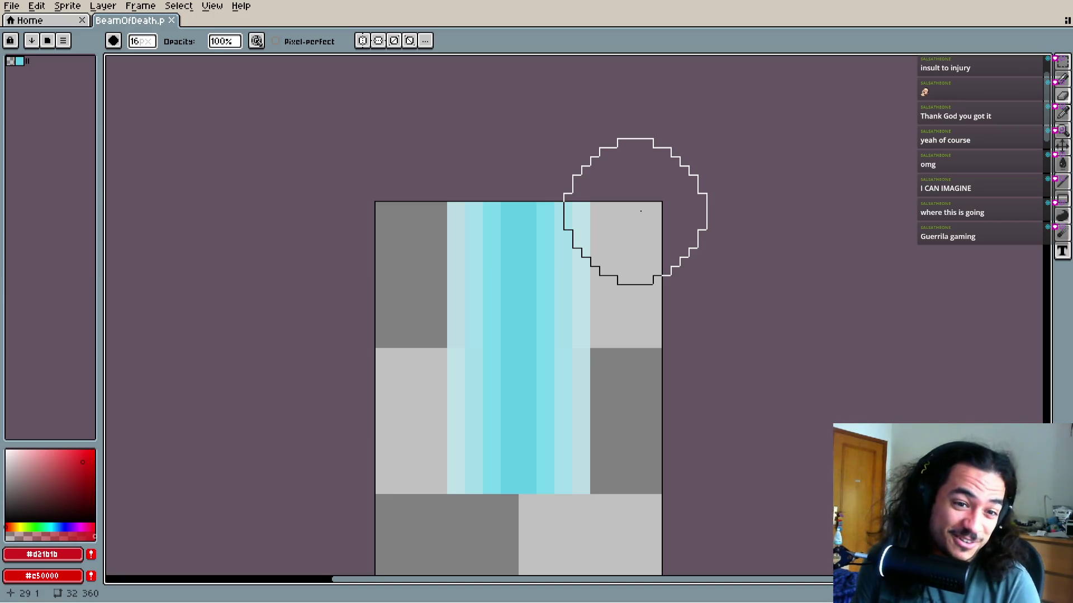
pyautogui.scroll(-3, 745, 249)
pyautogui.hscroll(-2, 704, 290)
pyautogui.scroll(3, 508, 325)
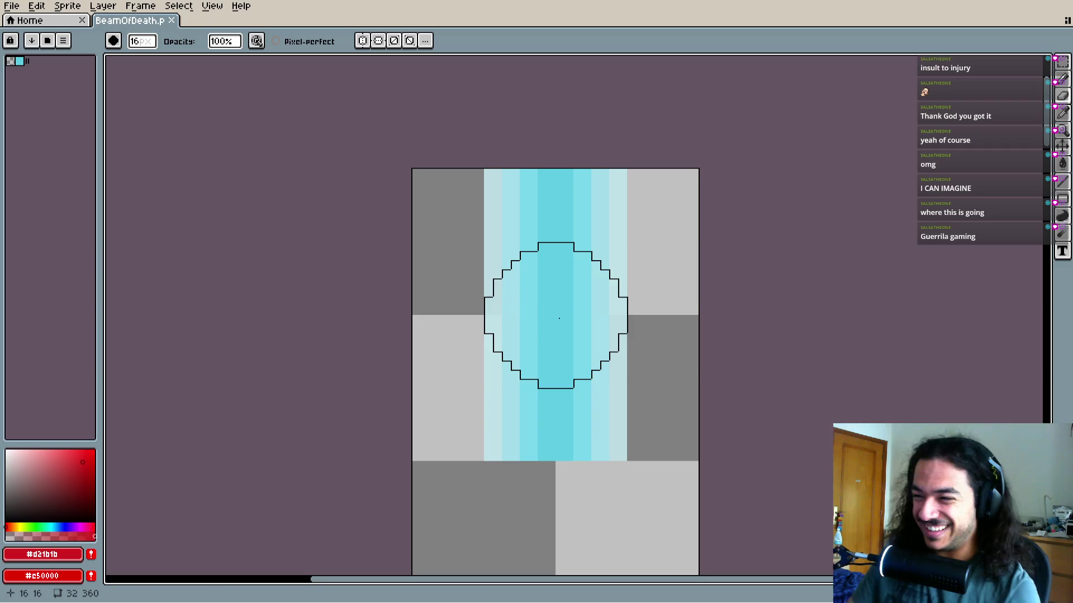
pyautogui.scroll(-2, 661, 412)
pyautogui.scroll(-5, 613, 460)
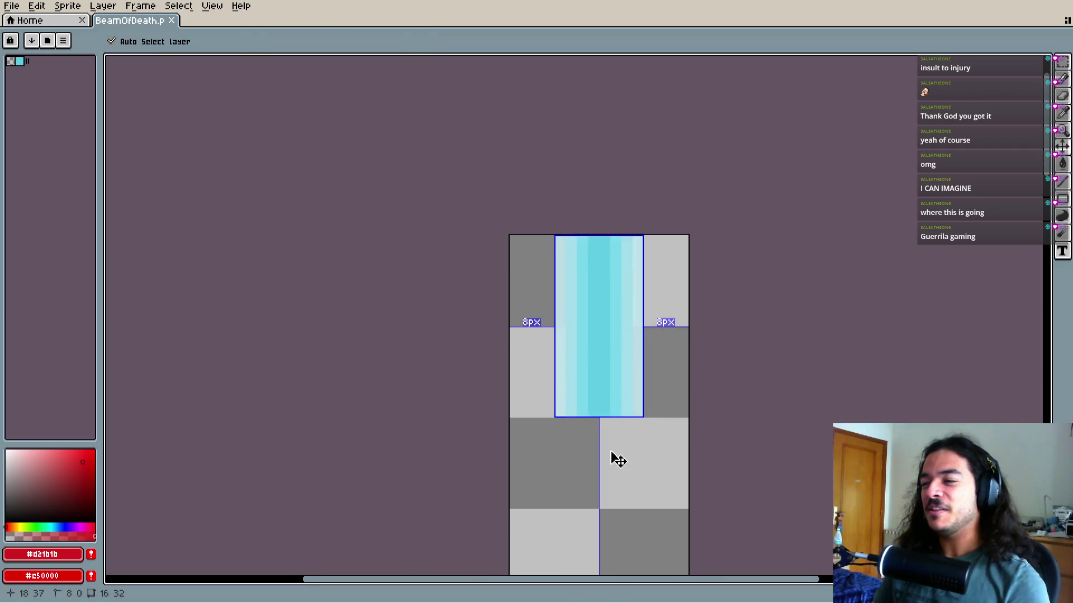
pyautogui.moveTo(607, 449)
pyautogui.mouseDown()
pyautogui.moveTo(577, 316)
pyautogui.moveTo(551, 335)
pyautogui.mouseUp()
pyautogui.scroll(2, 586, 357)
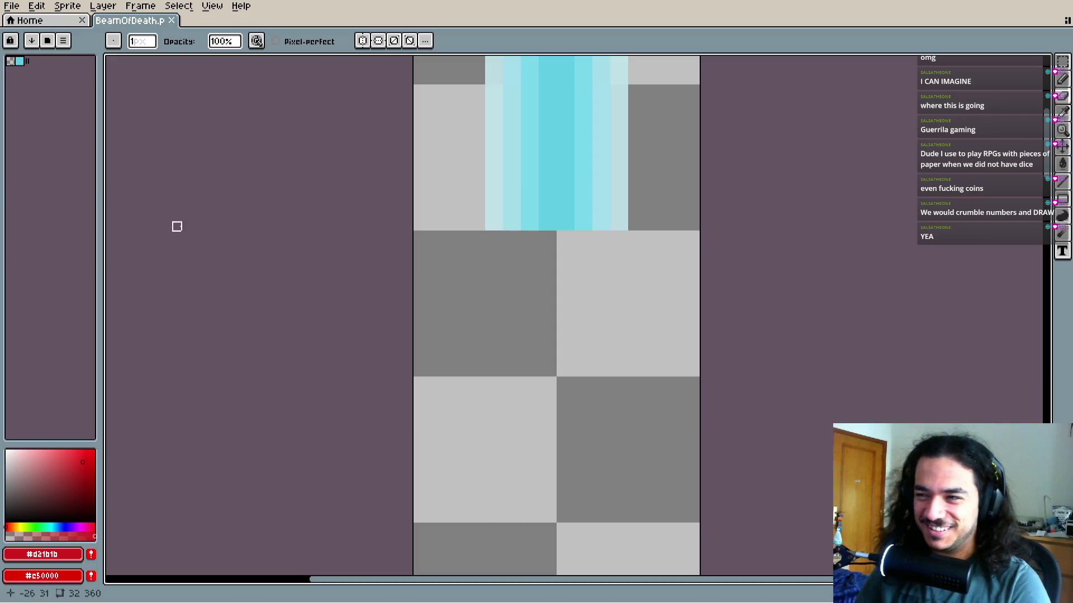
pyautogui.scroll(5, 550, 199)
pyautogui.hscroll(2, 551, 199)
# Switch to a 4 px pencil and draw a straight red trial line below the cyan beam
pyautogui.scroll(-5, 433, 287)
pyautogui.hscroll(-1, 534, 347)
pyautogui.moveTo(586, 375)
pyautogui.mouseDown()
pyautogui.moveTo(565, 330)
pyautogui.moveTo(589, 292)
pyautogui.moveTo(588, 355)
pyautogui.mouseUp()
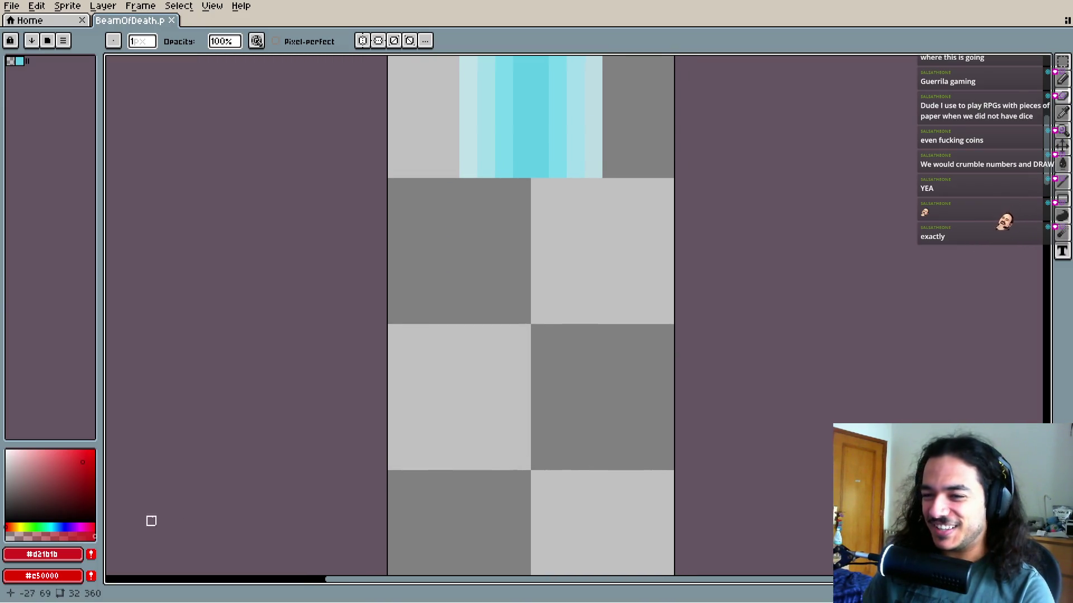
pyautogui.press('b')
pyautogui.press('+')
pyautogui.press('+')
pyautogui.press('+')
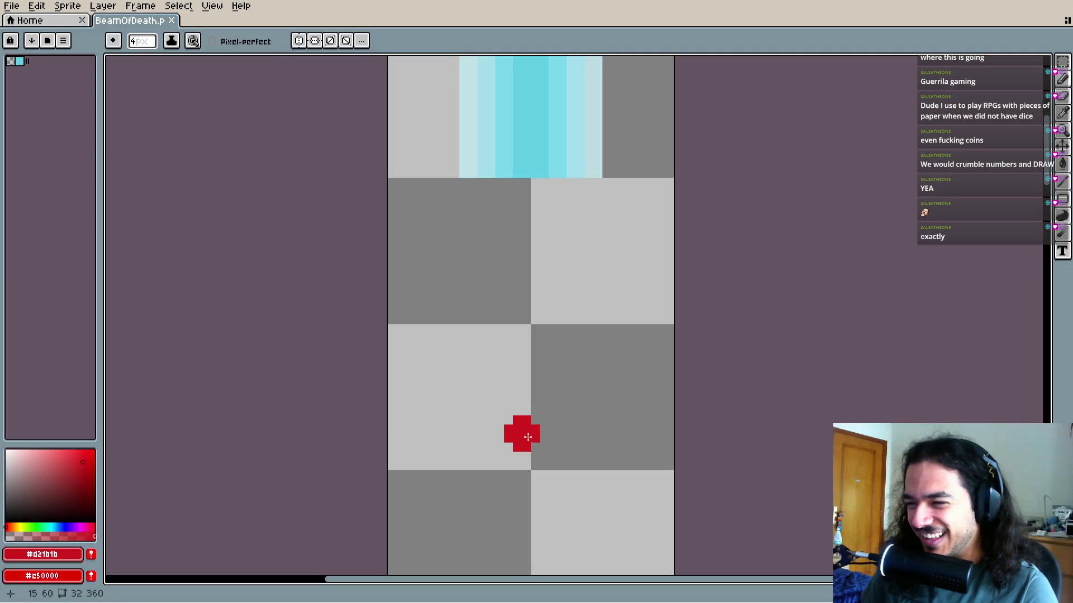
pyautogui.click(532, 456)
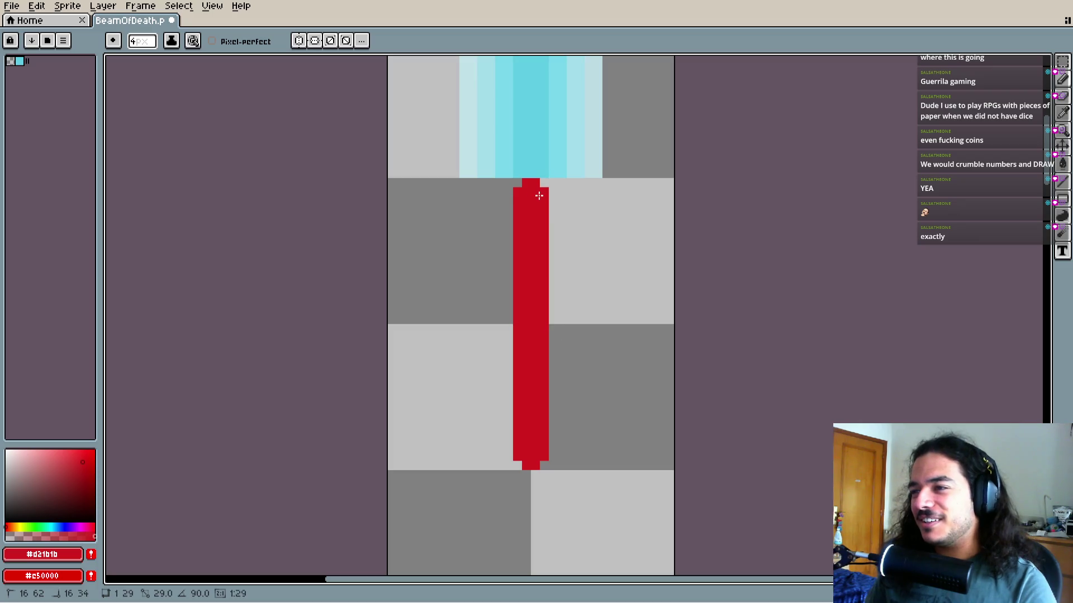
pyautogui.click(542, 207)
# Undo the trial line, reselect the pencil and shrink it to 2 px
pyautogui.press('v')
pyautogui.hotkey('ctrl', 'z')
pyautogui.hotkey('ctrl', 'z')
pyautogui.press('b')
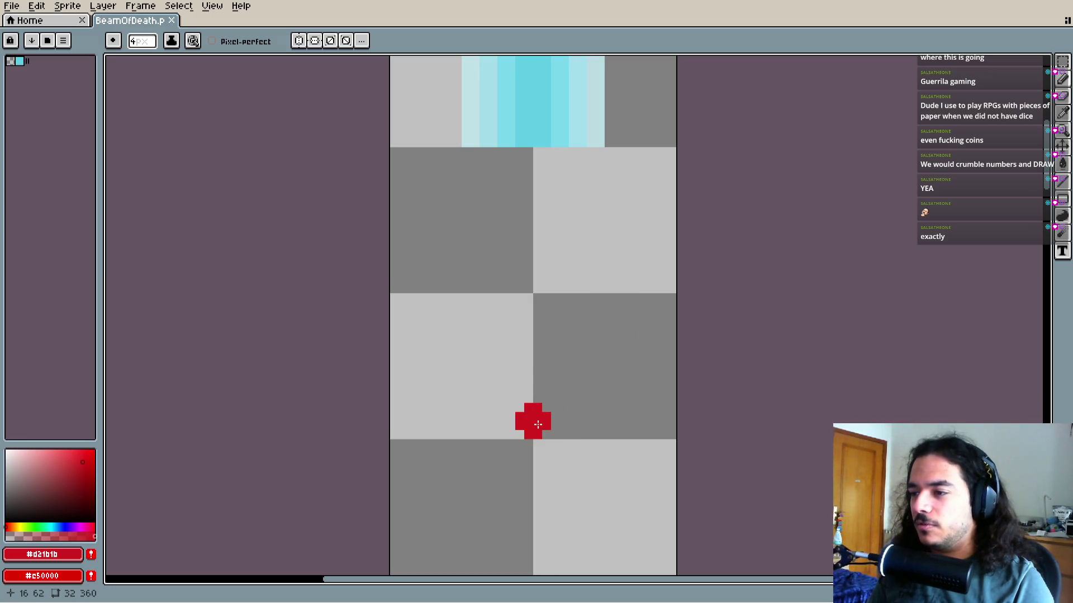
pyautogui.press('-')
pyautogui.press('-')
# Draw a straight red centre line from the bottom up to the cyan beam
pyautogui.moveTo(533, 428); pyautogui.dragTo(516, 150)
pyautogui.hotkey('ctrl', 'z')
pyautogui.moveTo(532, 431)
pyautogui.mouseDown()
pyautogui.moveTo(545, 167)
pyautogui.moveTo(536, 160)
pyautogui.mouseUp()
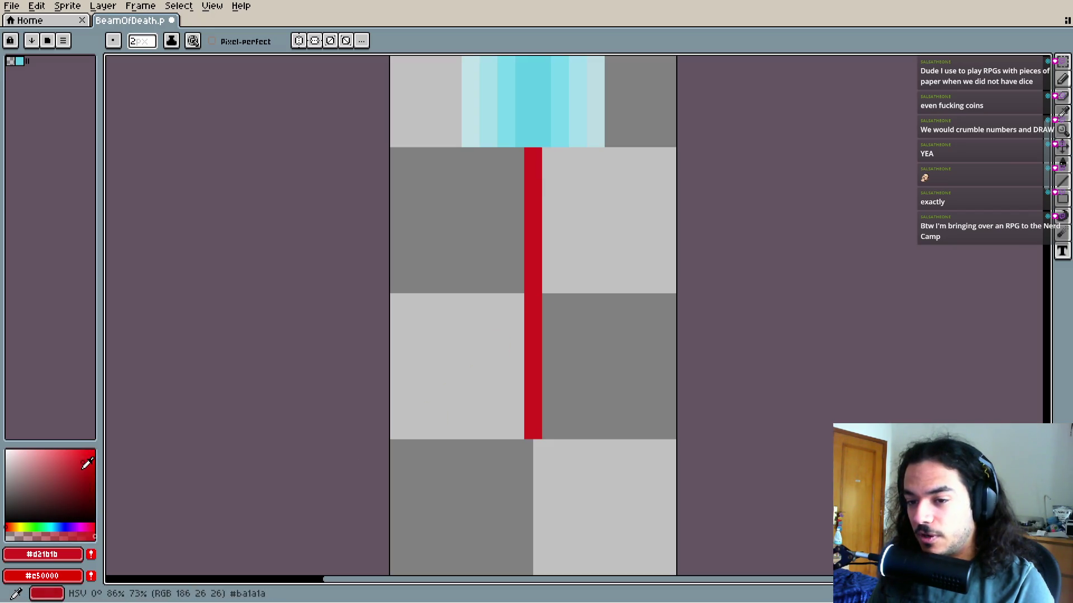
# Adjust the hue and pick a darker red, then try and undo a second red column
pyautogui.click(10, 525)
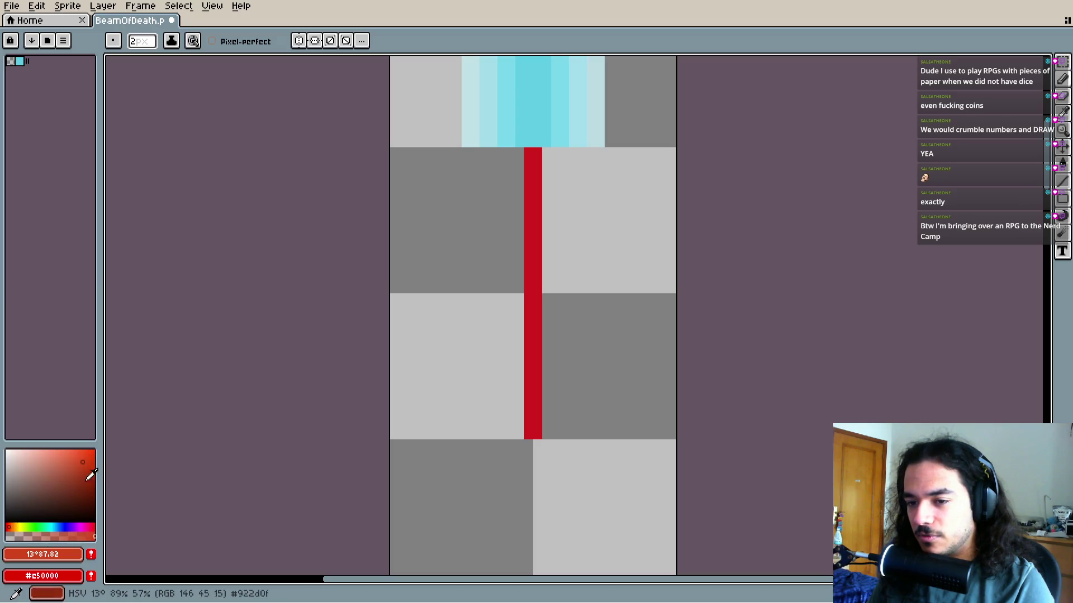
pyautogui.click(10, 525)
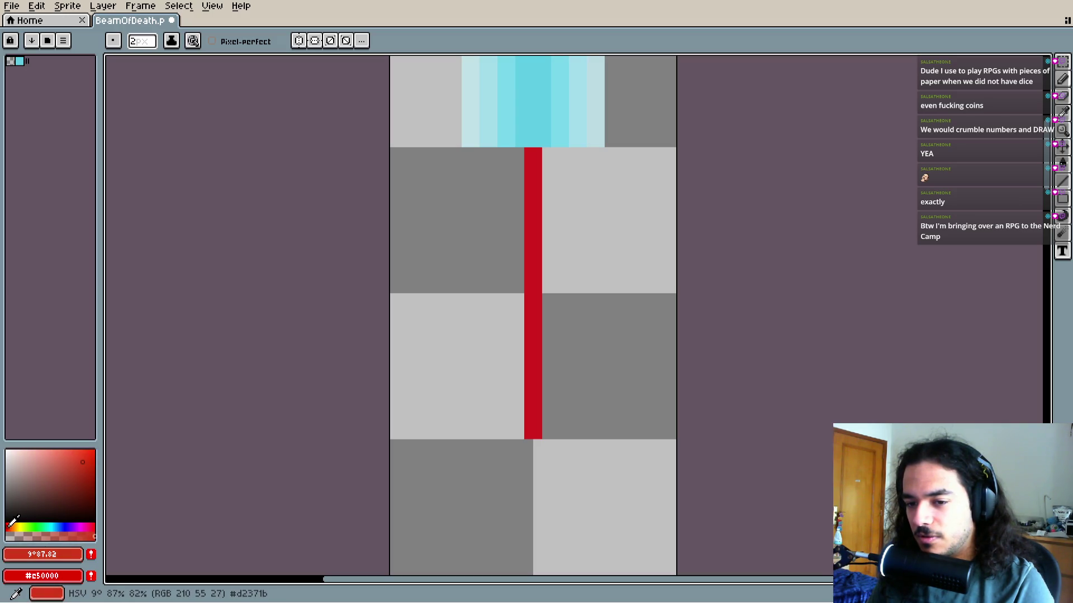
pyautogui.keyDown('alt'); pyautogui.click(532, 246); pyautogui.keyUp('alt')
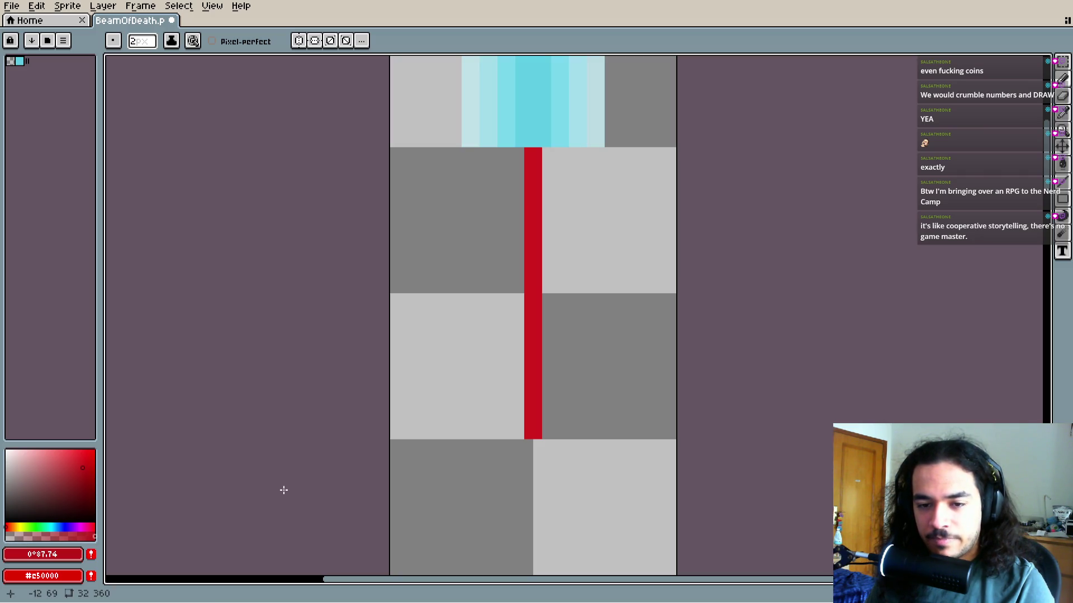
pyautogui.click(557, 432)
pyautogui.keyDown('shift'); pyautogui.click(557, 161); pyautogui.keyUp('shift')
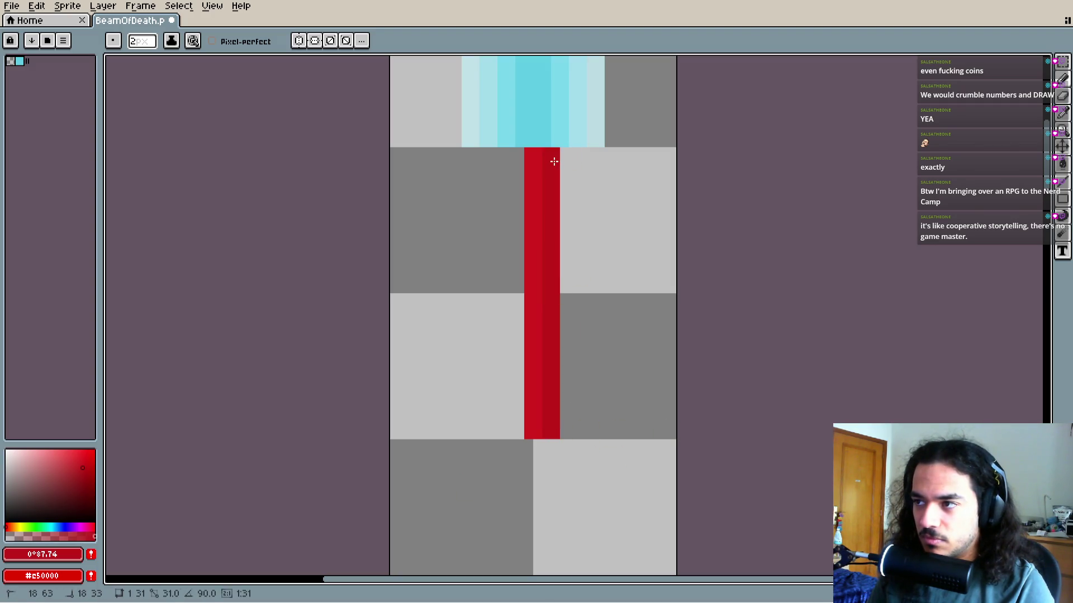
pyautogui.scroll(3, 550, 360)
pyautogui.hotkey('ctrl', 'z')
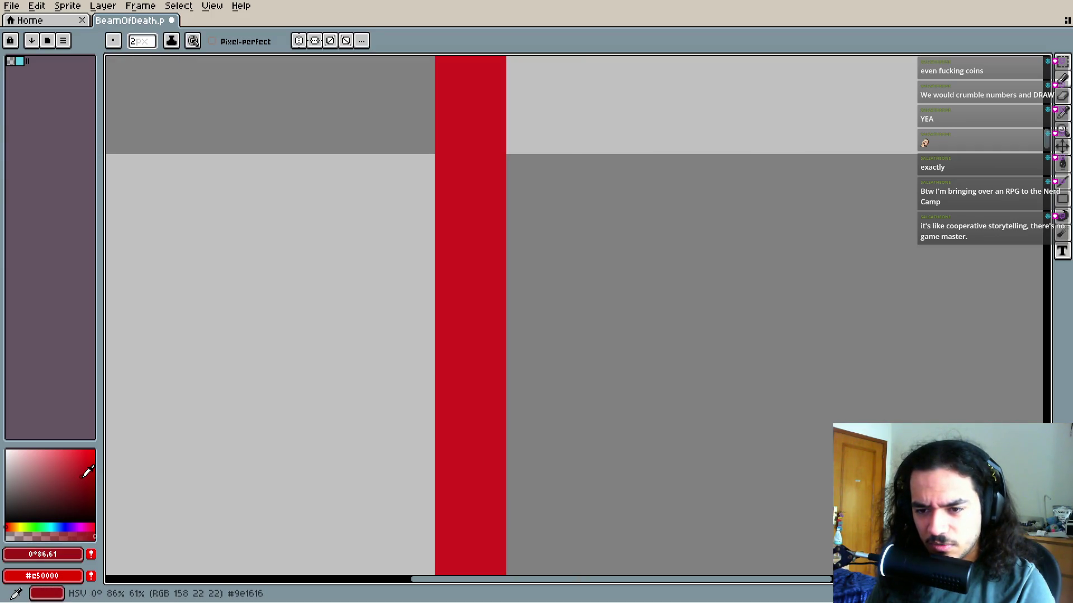
# Sample the beam's dark red and paint the beam's full-length left stripe with it
pyautogui.scroll(-5, 455, 455)
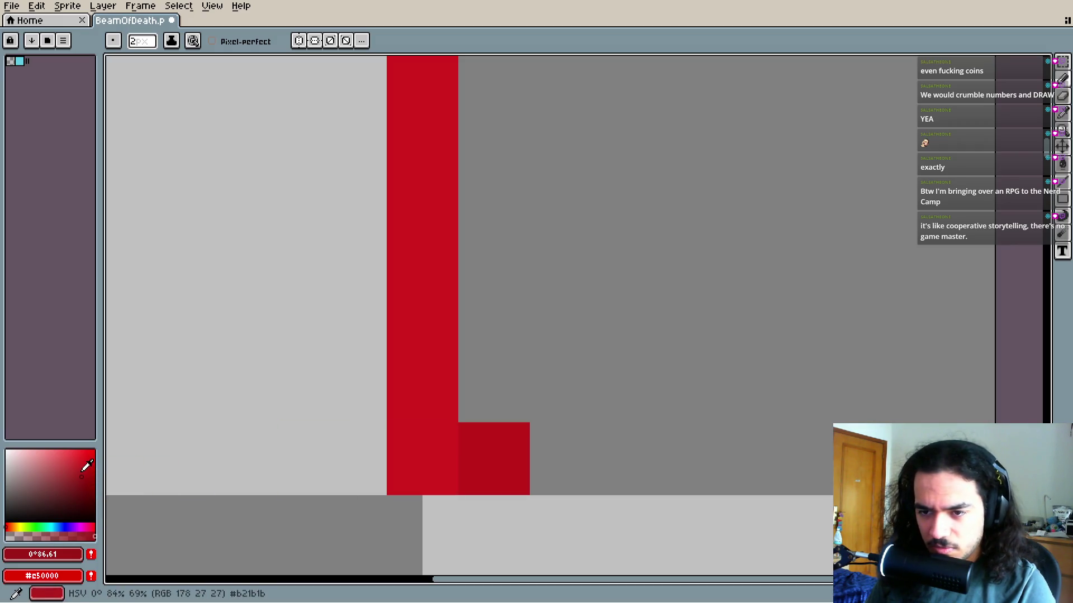
pyautogui.scroll(-2, 518, 477)
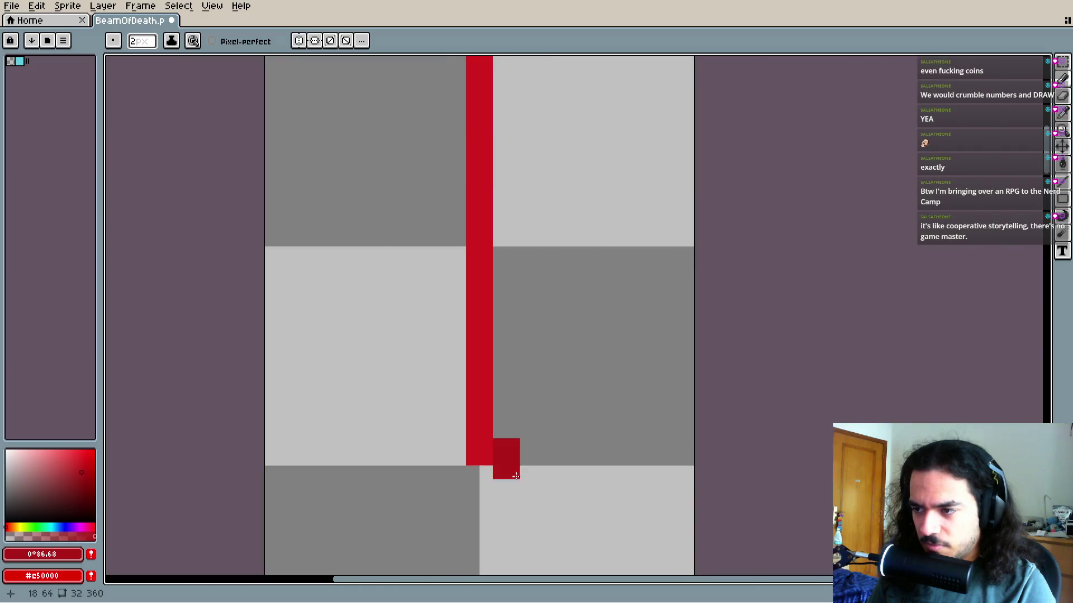
pyautogui.scroll(3, 500, 518)
pyautogui.scroll(-1, 510, 341)
pyautogui.keyDown('shift'); pyautogui.click(518, 336); pyautogui.keyUp('shift')
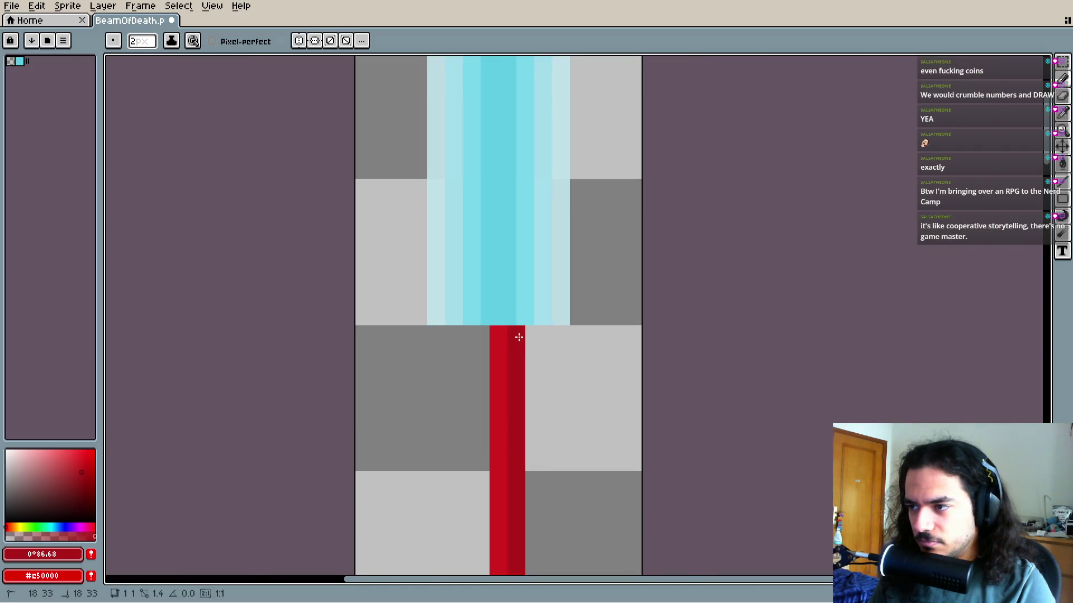
pyautogui.scroll(-1, 478, 442)
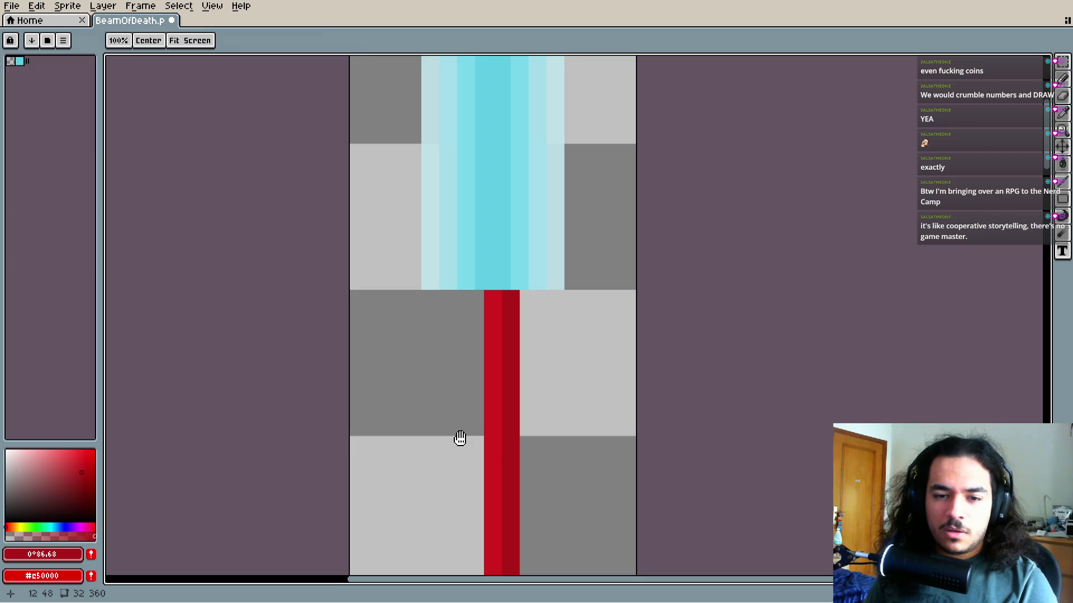
pyautogui.scroll(-3, 457, 425)
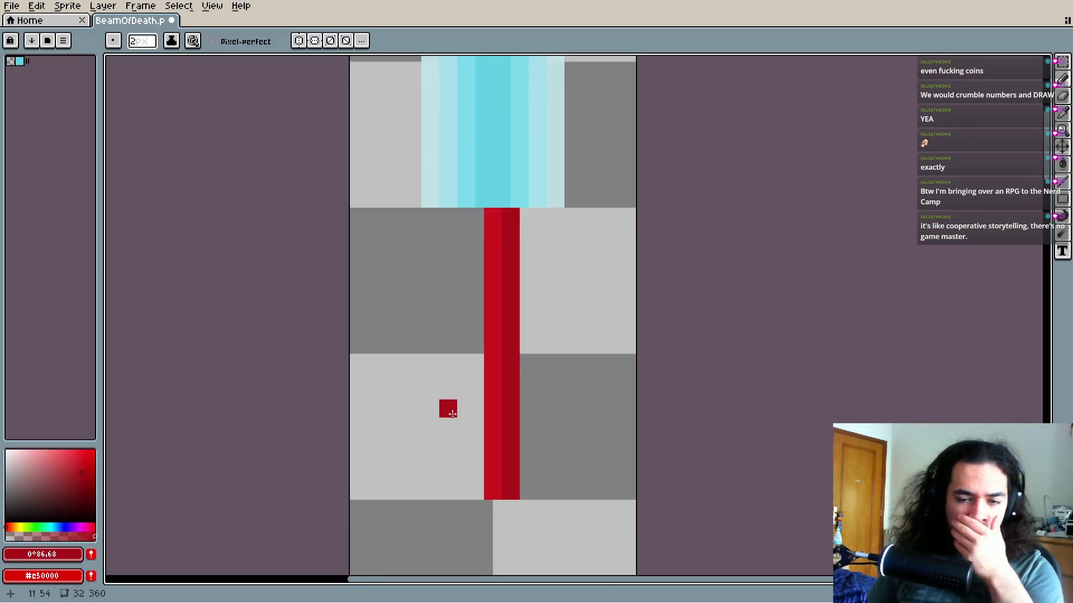
pyautogui.moveTo(472, 445); pyautogui.dragTo(473, 437)
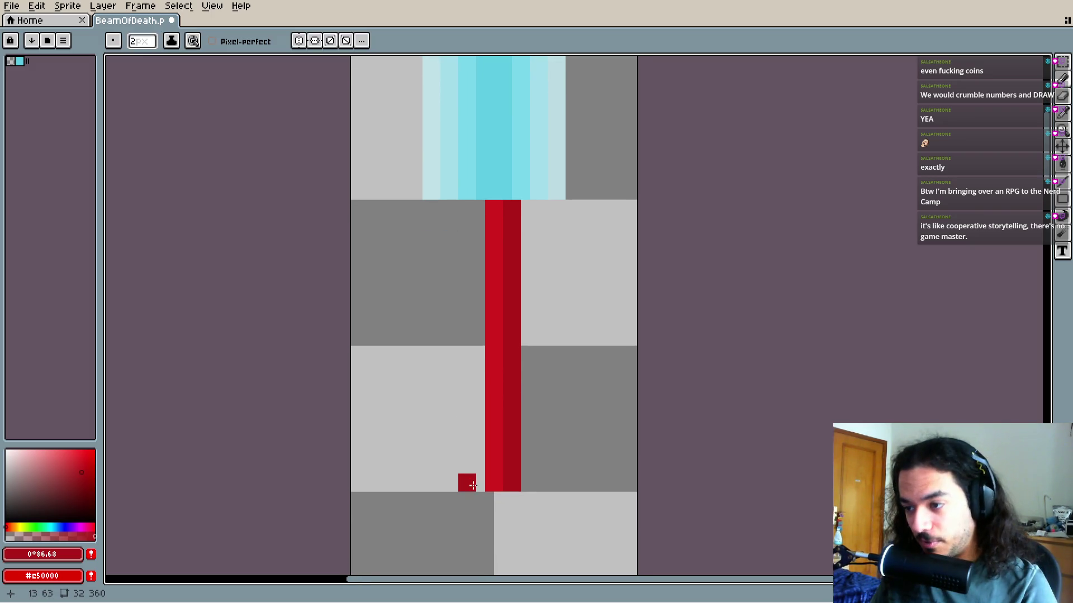
pyautogui.keyDown('alt'); pyautogui.click(517, 462); pyautogui.keyUp('alt')
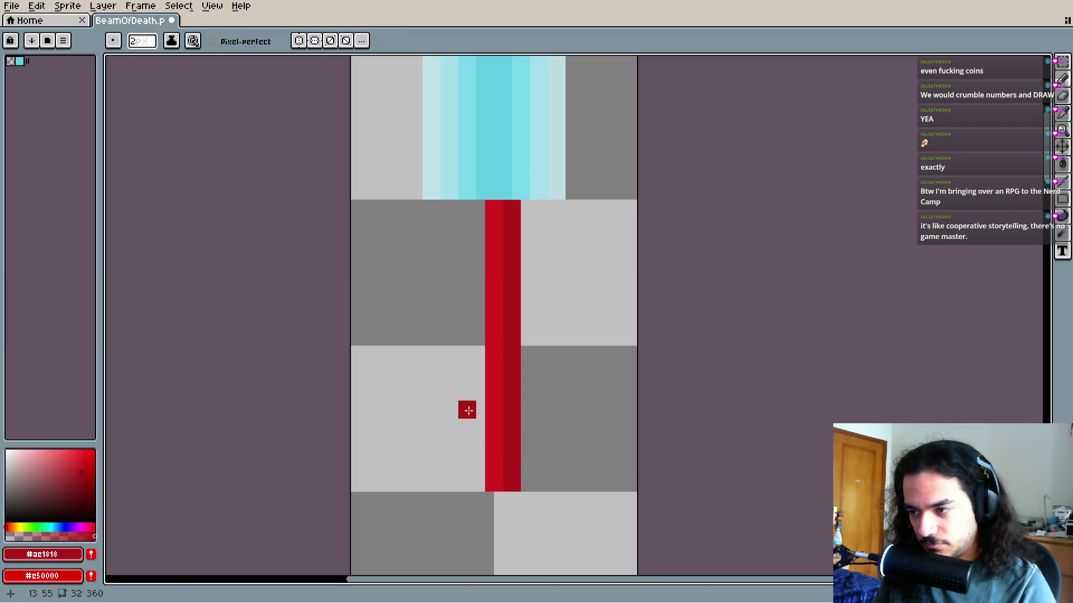
pyautogui.keyDown('shift'); pyautogui.click(479, 210); pyautogui.keyUp('shift')
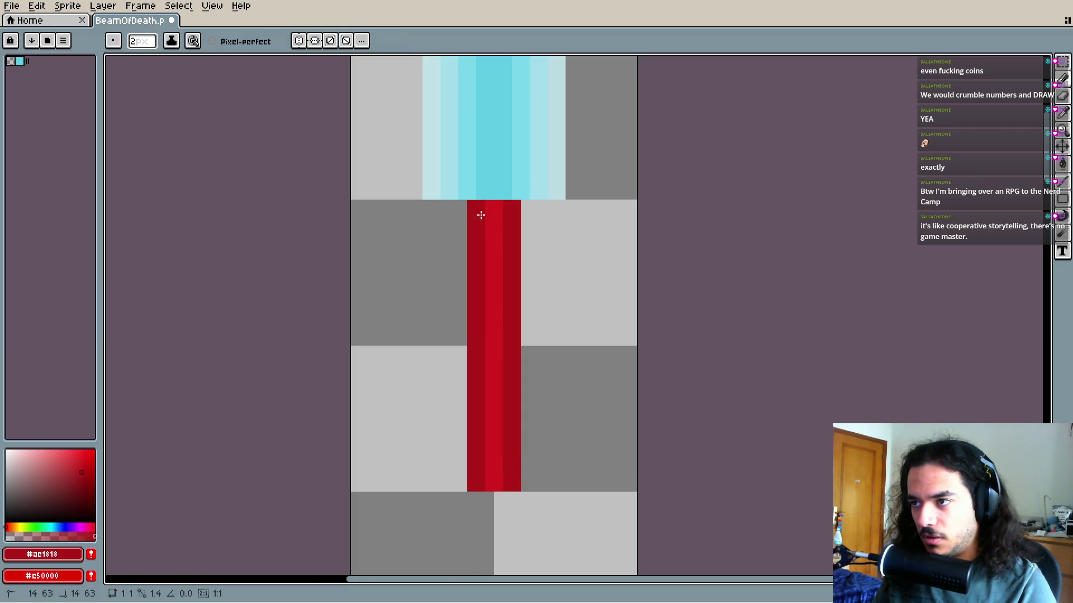
pyautogui.scroll(-2, 495, 328)
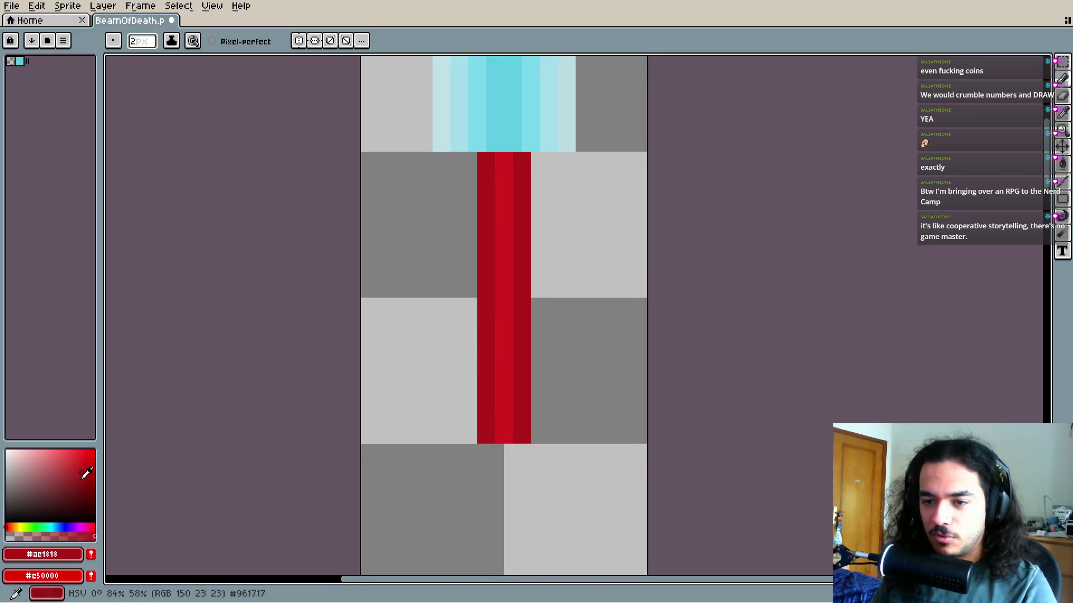
pyautogui.scroll(2, 513, 323)
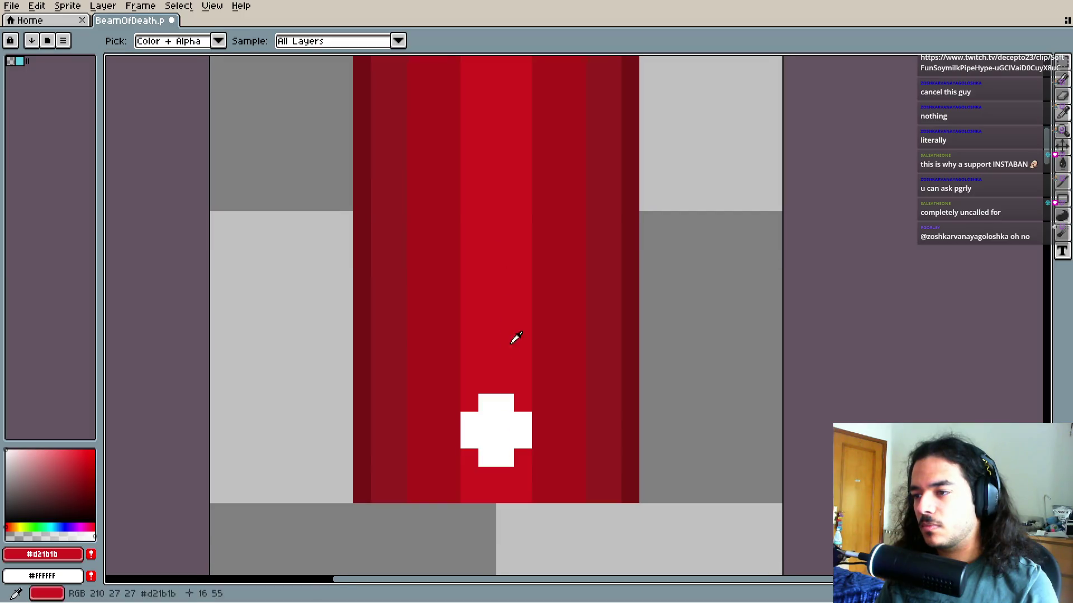
# Pick the beam's bright red as the second colour and pan beside the beam
pyautogui.keyDown('alt'); pyautogui.rightClick(505, 330); pyautogui.keyUp('alt')
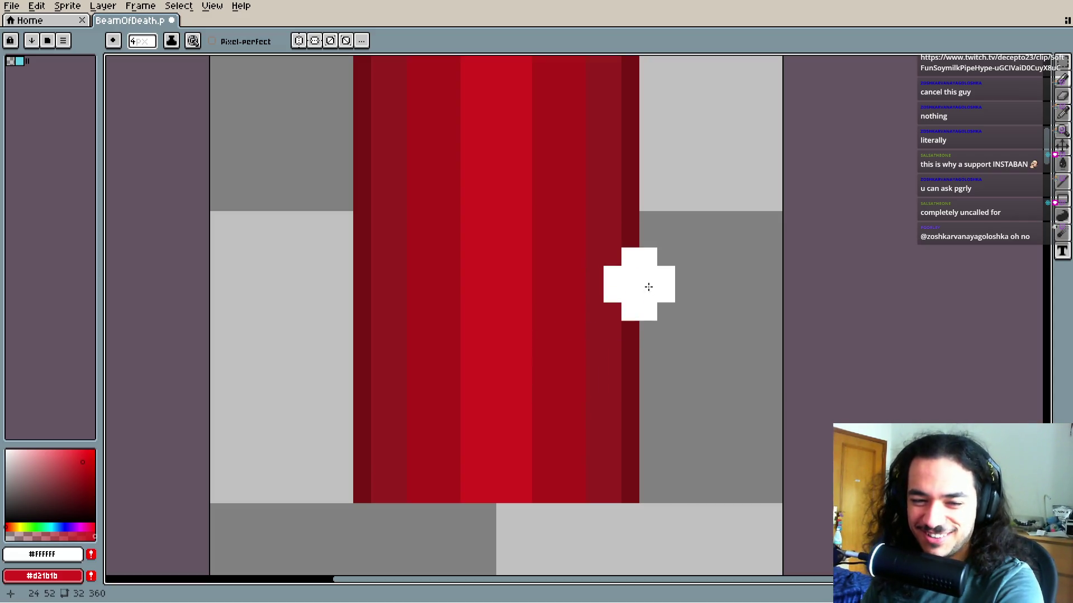
pyautogui.moveTo(606, 357)
pyautogui.mouseDown()
pyautogui.moveTo(603, 404)
pyautogui.moveTo(520, 340)
pyautogui.moveTo(514, 389)
pyautogui.mouseUp()
pyautogui.scroll(-2, 520, 403)
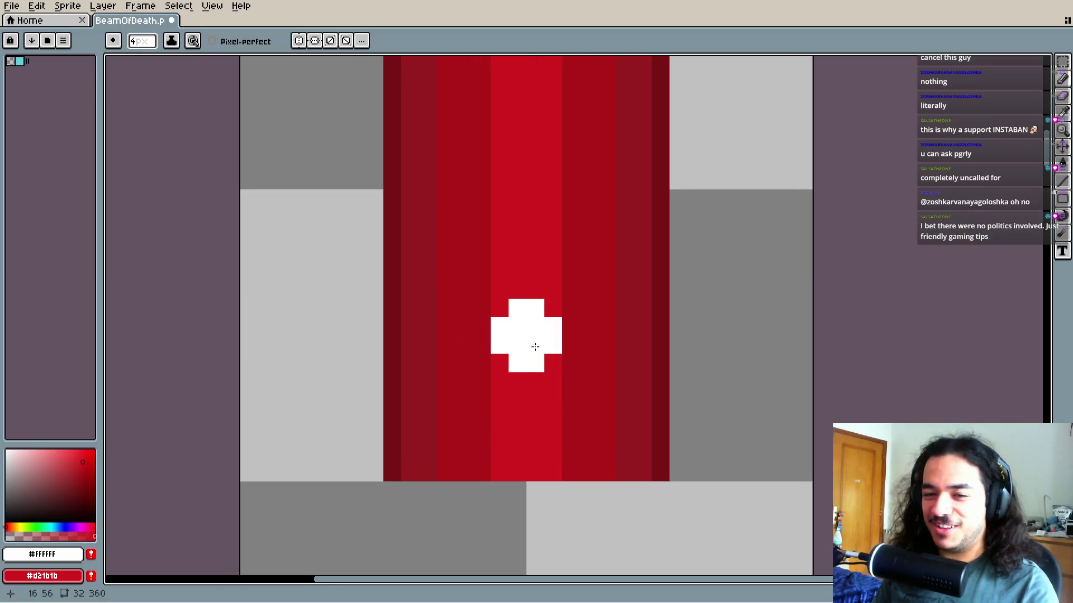
pyautogui.scroll(1, 539, 352)
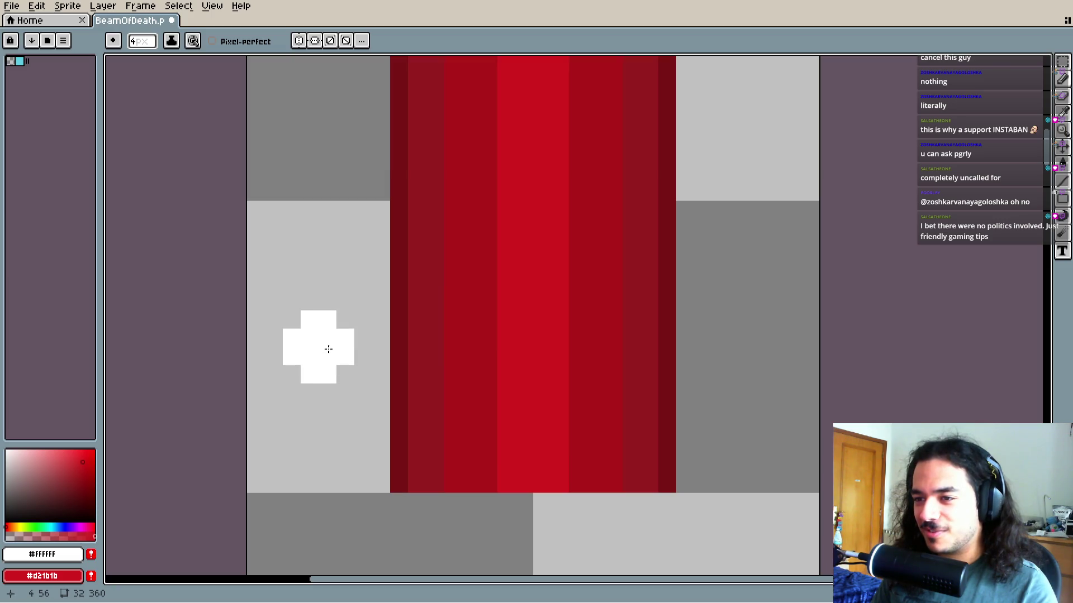
pyautogui.moveTo(328, 349); pyautogui.dragTo(555, 314)
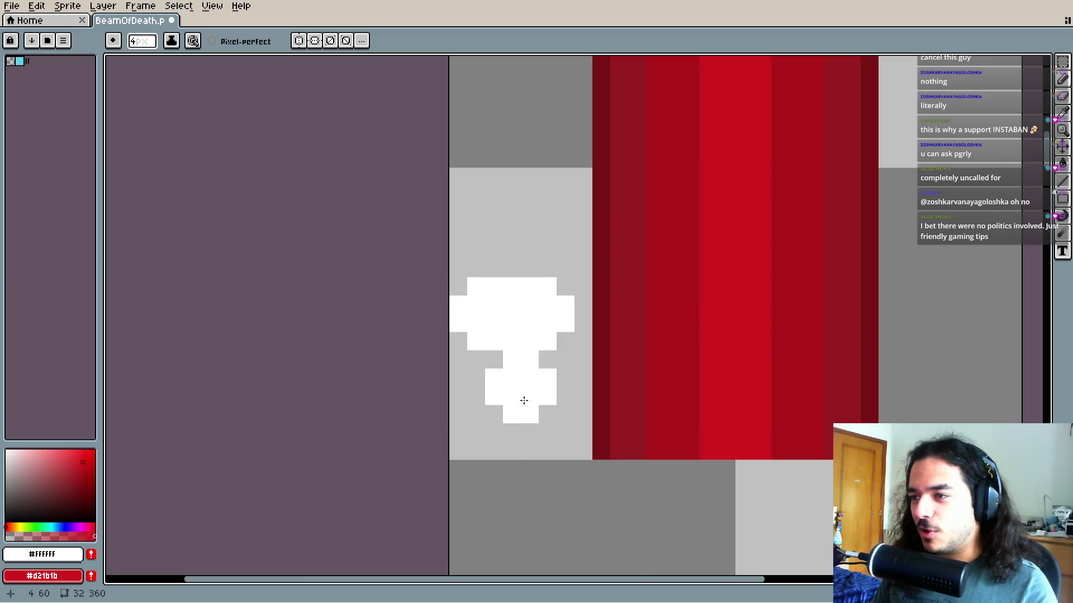
# Erase the stray white strokes on the grey area and a cross-shaped spot on the beam
pyautogui.press('e')
pyautogui.scroll(3, 531, 317)
pyautogui.moveTo(531, 317)
pyautogui.mouseDown()
pyautogui.moveTo(484, 296)
pyautogui.moveTo(483, 311)
pyautogui.mouseUp()
pyautogui.click(740, 323)
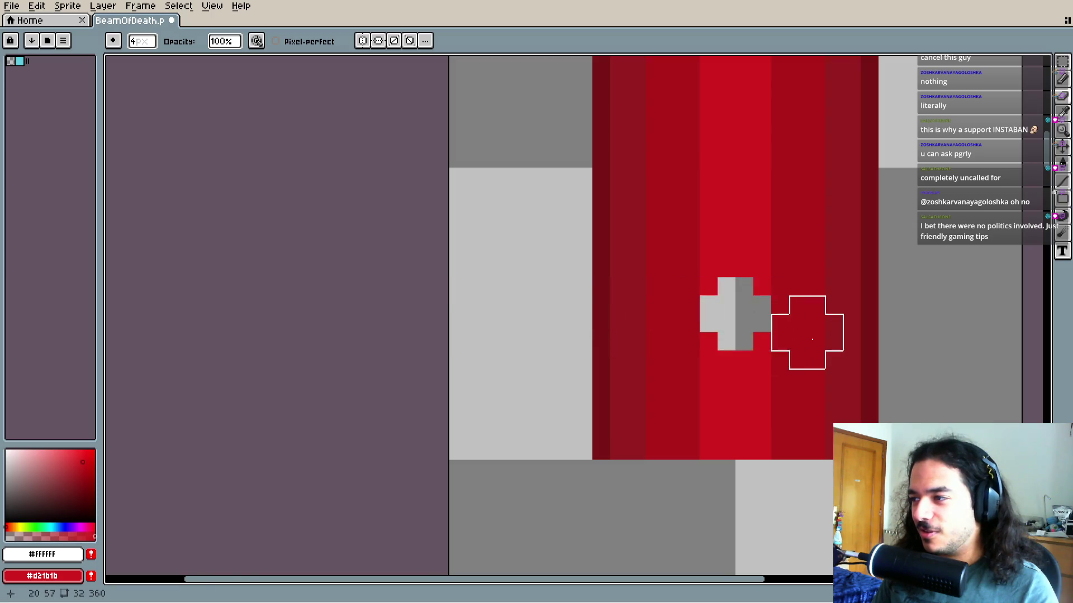
# Stamp white plus-shaped crosses along the red beam's bright centre stripe
pyautogui.press('b')
pyautogui.moveTo(791, 331); pyautogui.dragTo(659, 403)
pyautogui.click(631, 369)
pyautogui.click(613, 353)
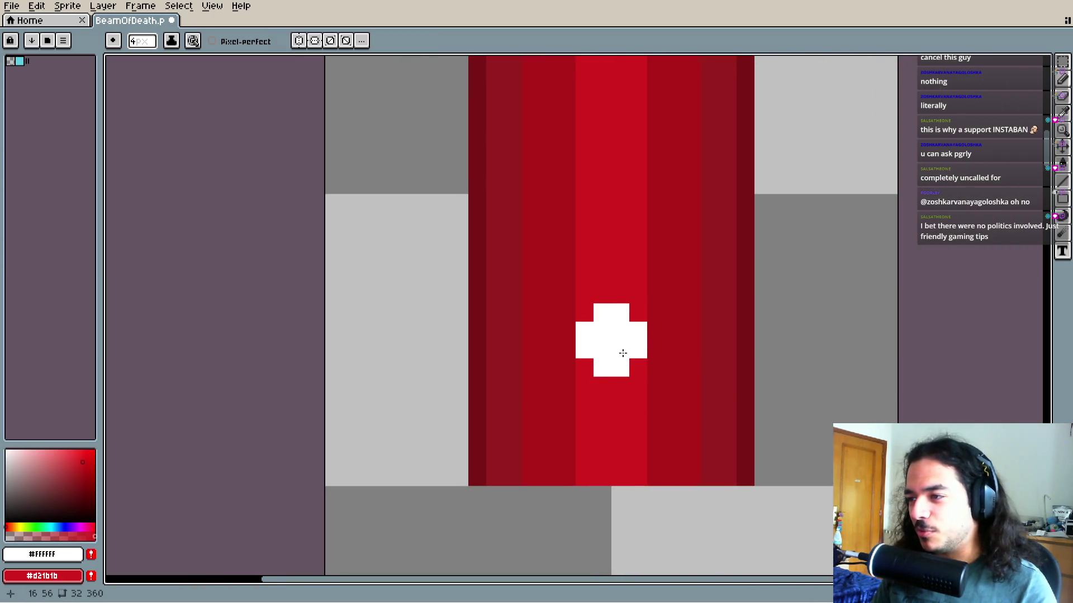
pyautogui.scroll(5, 613, 352)
pyautogui.hscroll(1, 613, 352)
pyautogui.scroll(-3, 568, 309)
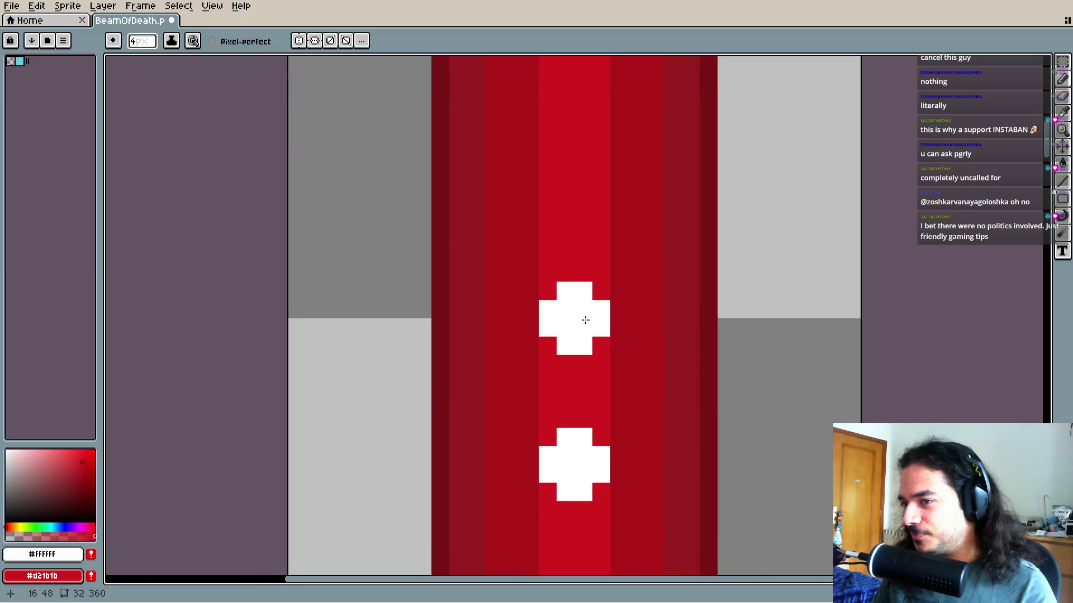
pyautogui.scroll(3, 582, 319)
pyautogui.scroll(-3, 577, 323)
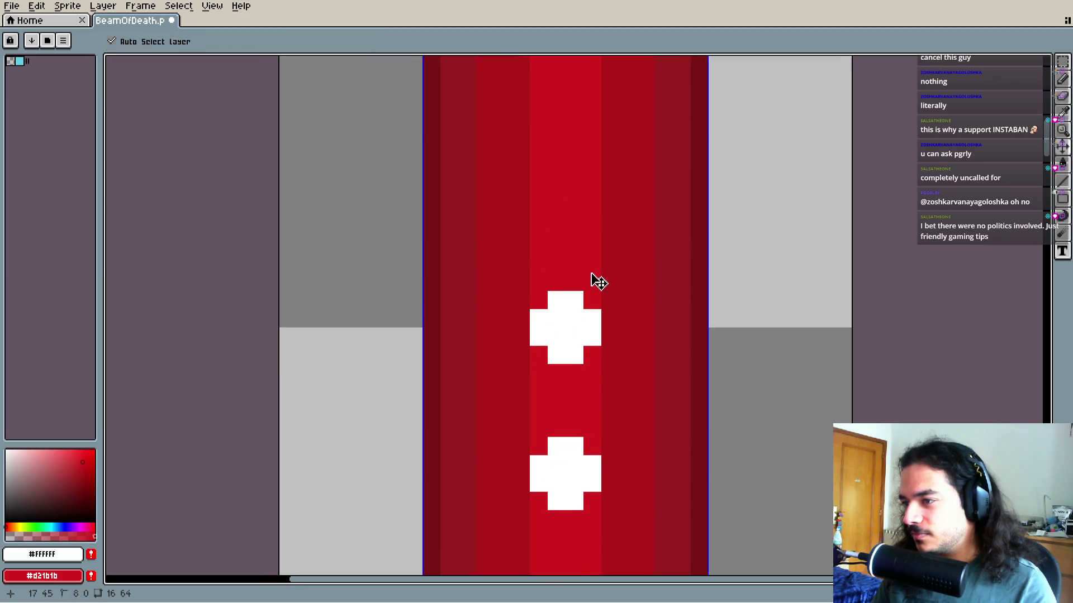
pyautogui.scroll(2, 589, 291)
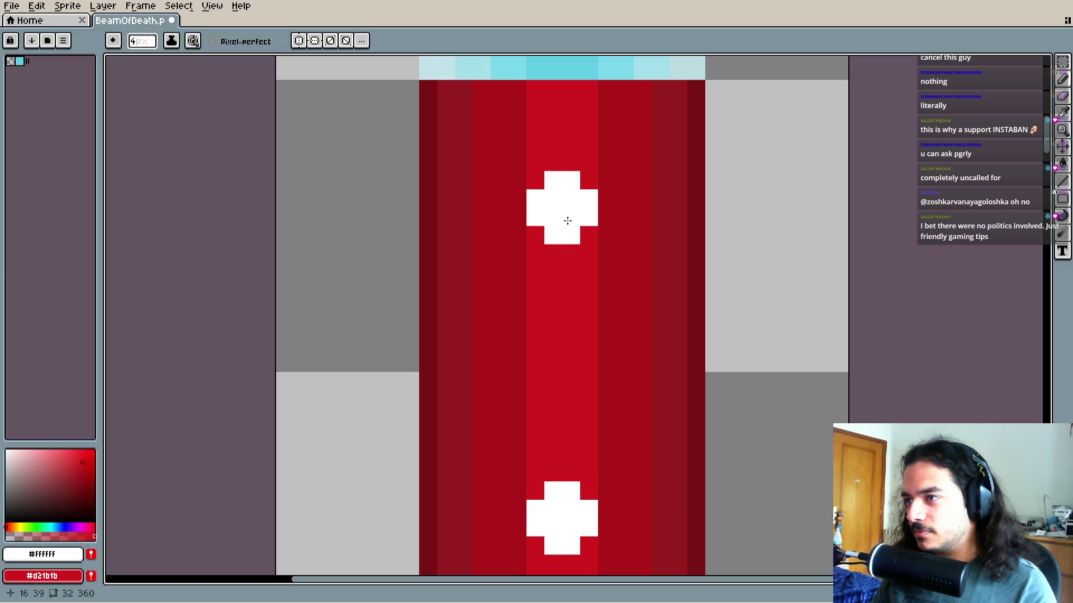
pyautogui.click(567, 221)
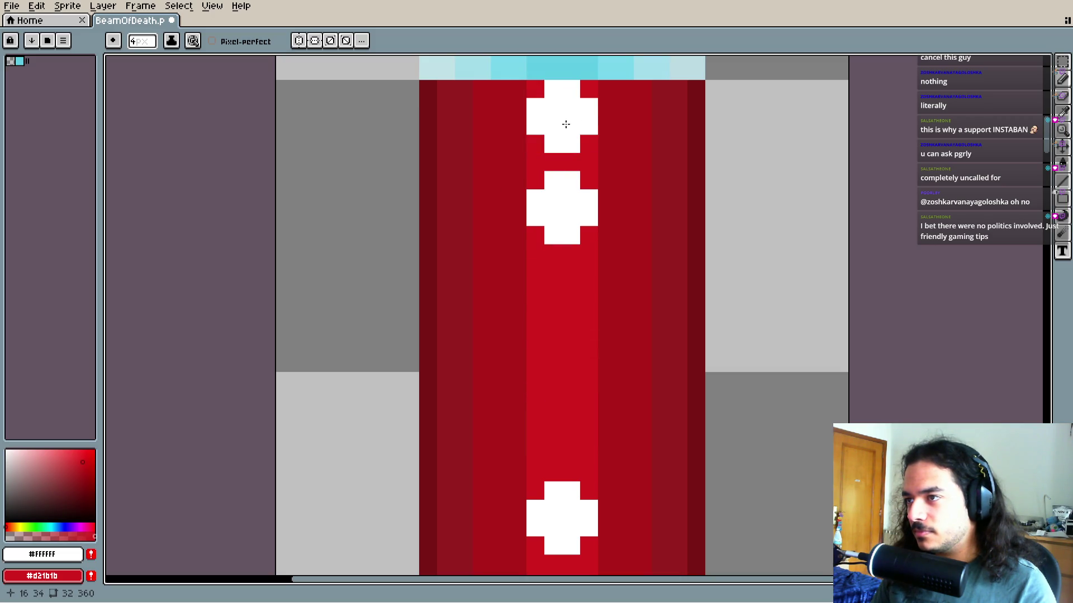
pyautogui.click(566, 235)
# Pick white from a cross as drawing colour with a two-pixel brush
pyautogui.keyDown('alt'); pyautogui.click(573, 182); pyautogui.keyUp('alt')
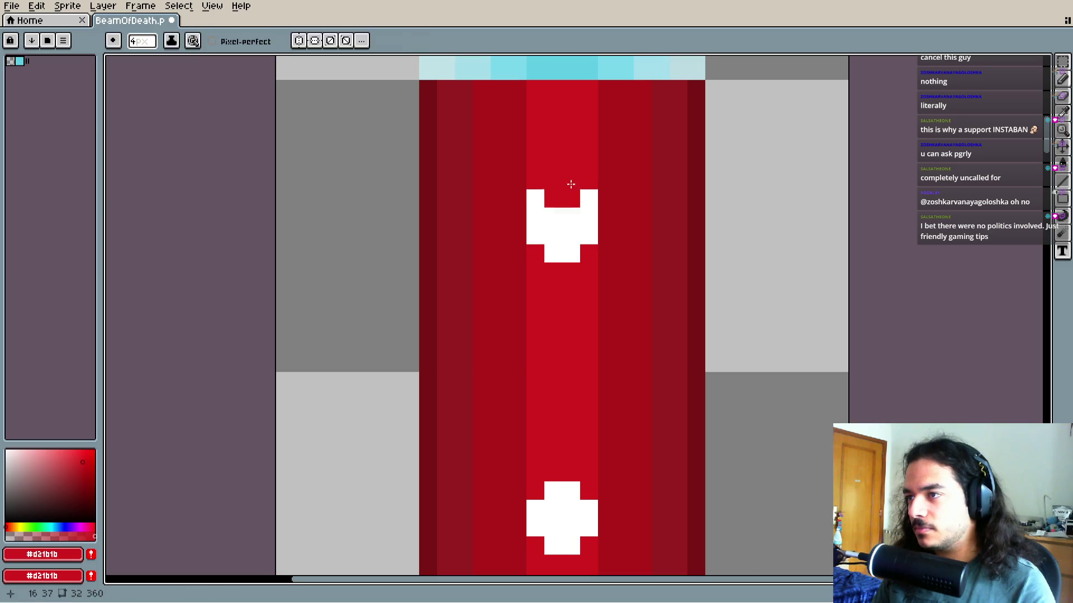
pyautogui.press('-')
pyautogui.press('-')
pyautogui.press('-')
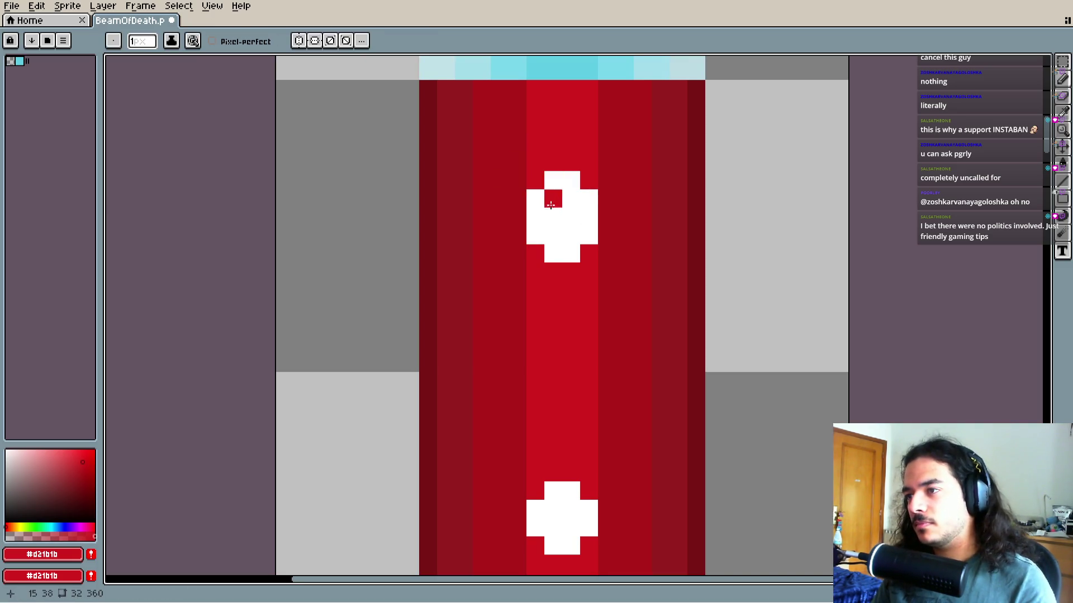
pyautogui.moveTo(544, 187); pyautogui.dragTo(589, 199)
pyautogui.scroll(-2, 598, 220)
pyautogui.keyDown('alt'); pyautogui.click(580, 163); pyautogui.keyUp('alt')
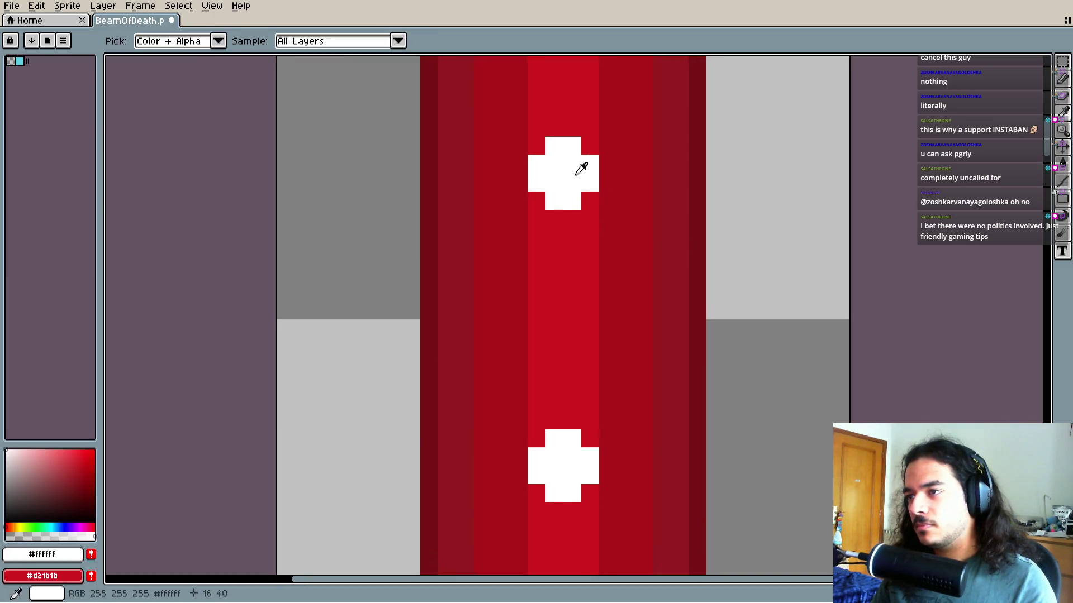
pyautogui.scroll(-3, 586, 248)
pyautogui.scroll(-3, 587, 248)
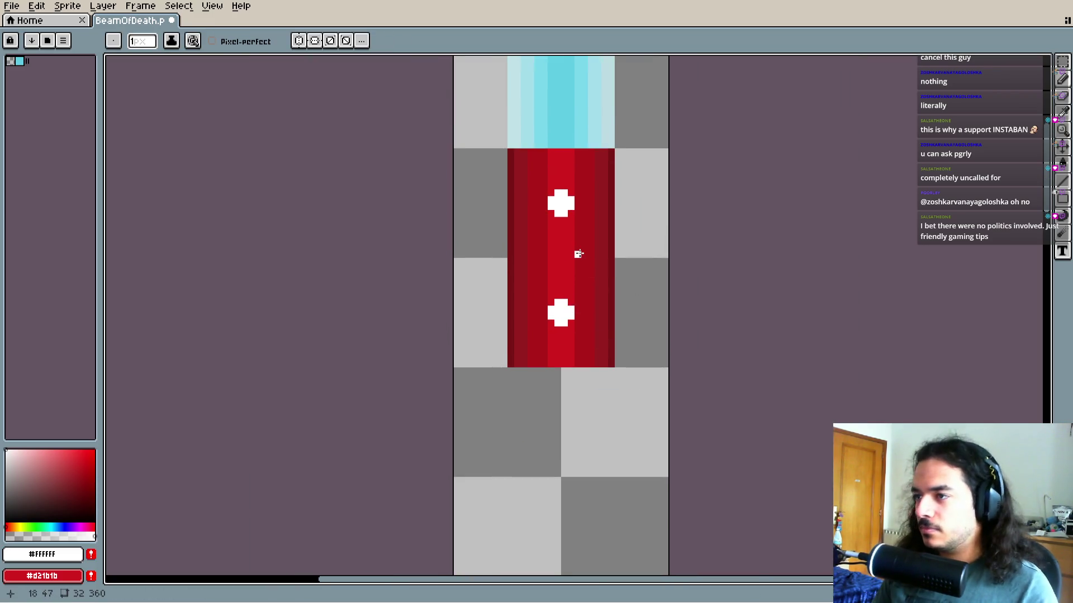
pyautogui.scroll(1, 584, 250)
pyautogui.press('+')
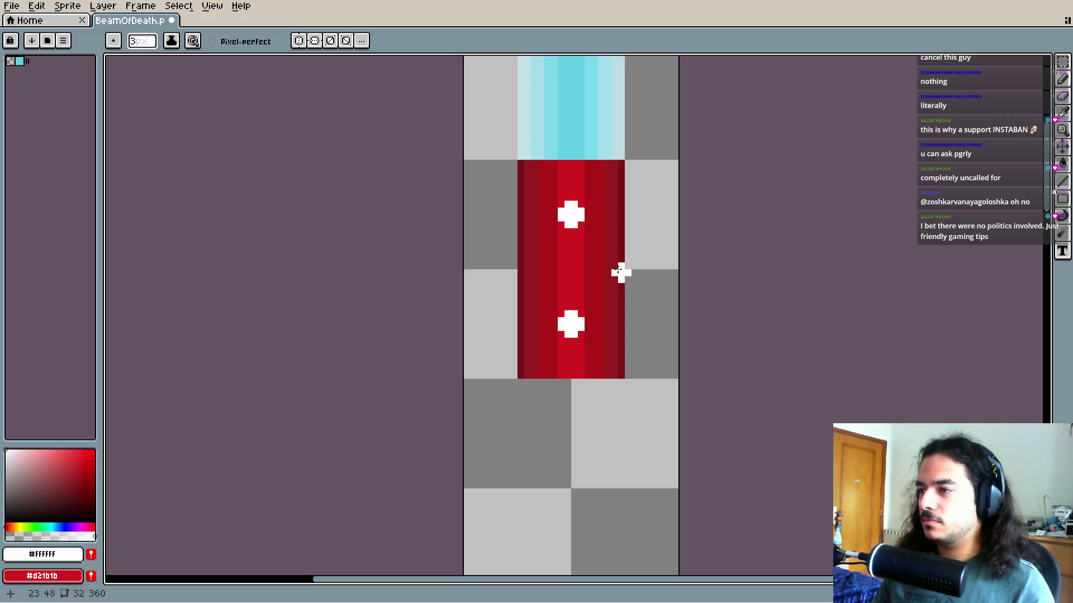
pyautogui.scroll(3, 615, 276)
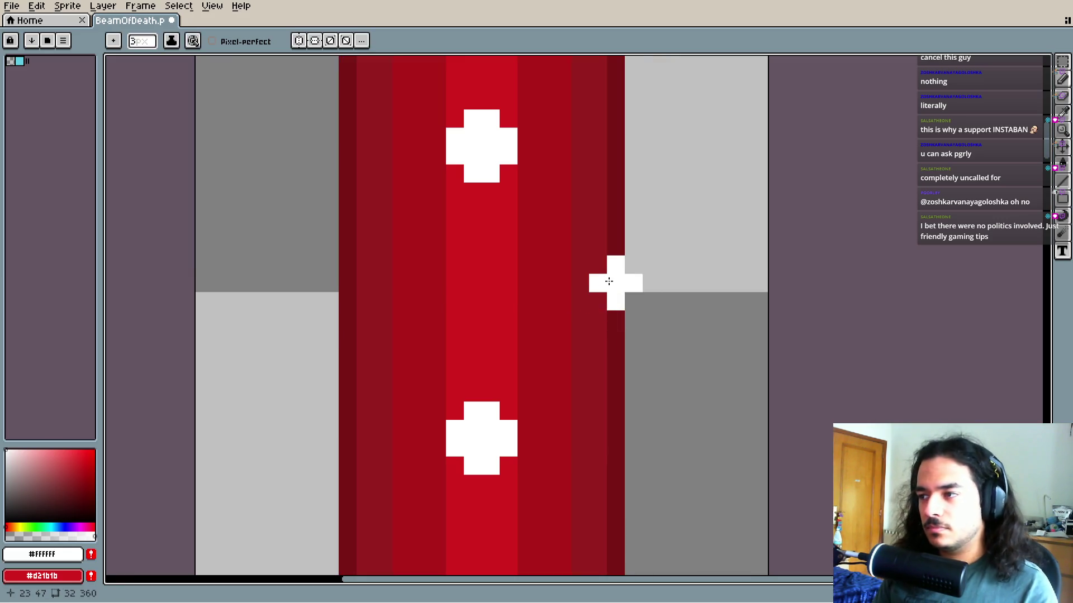
# Paint a white notch on the beam's right edge, undoing the extra white strokes
pyautogui.moveTo(608, 281); pyautogui.dragTo(598, 272)
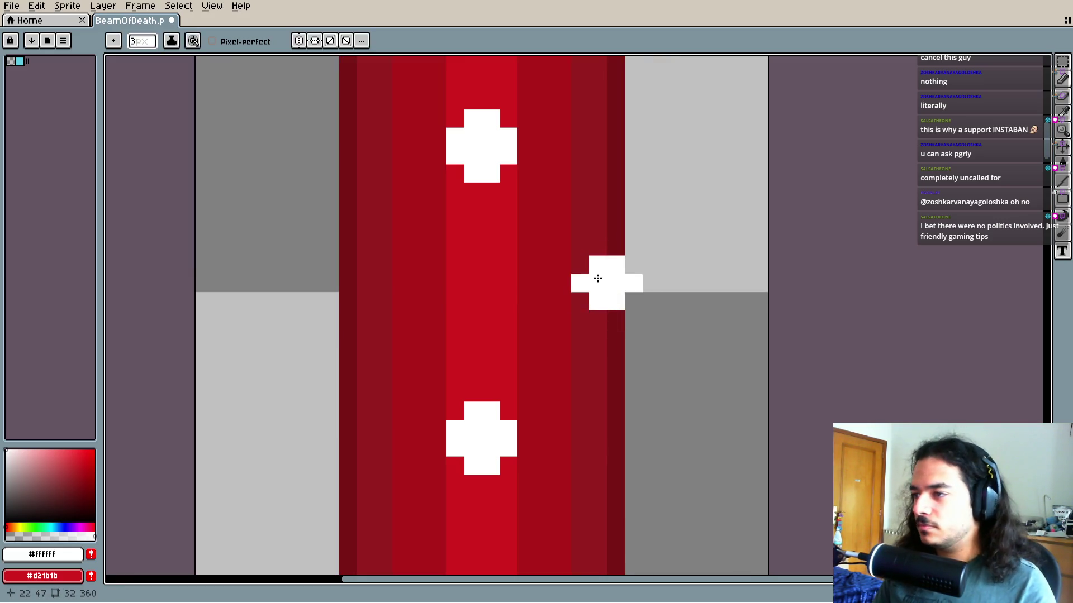
pyautogui.press('-')
pyautogui.press('-')
pyautogui.click(581, 266)
pyautogui.moveTo(592, 315); pyautogui.dragTo(612, 332)
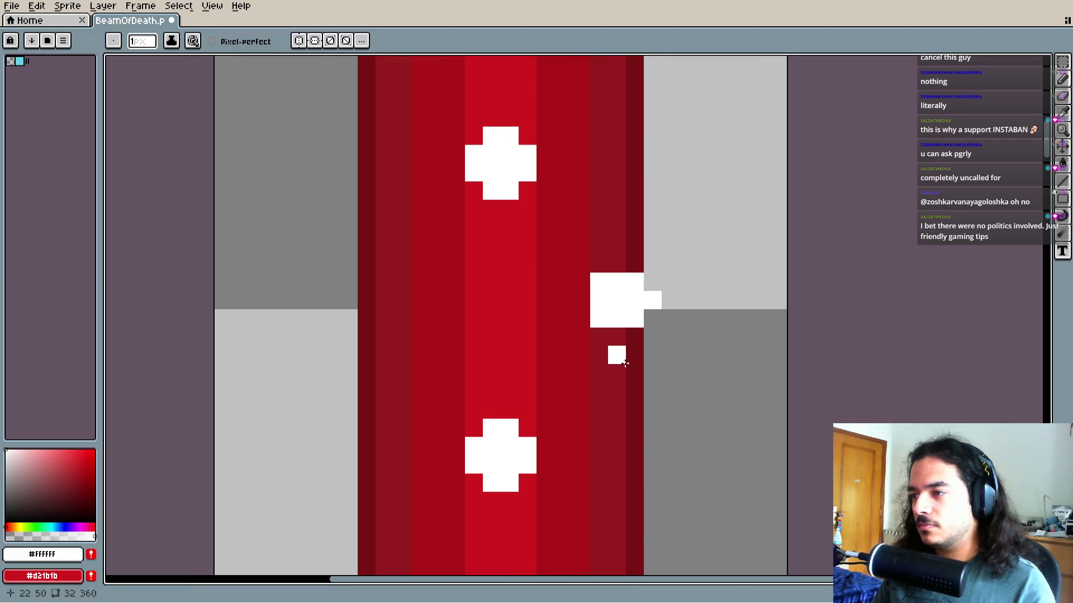
pyautogui.hotkey('ctrl', 'z')
pyautogui.hotkey('ctrl', 'z')
pyautogui.click(652, 282)
pyautogui.moveTo(637, 332)
pyautogui.mouseDown()
pyautogui.moveTo(637, 287)
pyautogui.moveTo(630, 314)
pyautogui.moveTo(615, 280)
pyautogui.moveTo(615, 332)
pyautogui.mouseUp()
pyautogui.hotkey('ctrl', 'z')
pyautogui.press('v')
pyautogui.press('b')
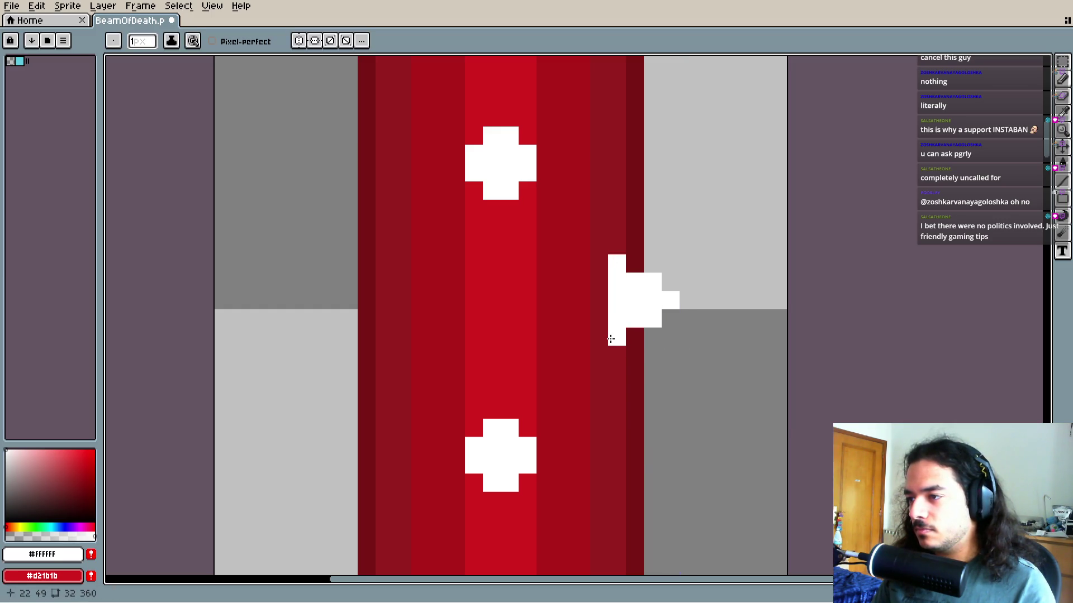
pyautogui.hotkey('ctrl', 'z')
# Trim the notch by painting its left part in stripe red and undoing stray pixels
pyautogui.hscroll(5, 630, 371)
pyautogui.scroll(2, 630, 371)
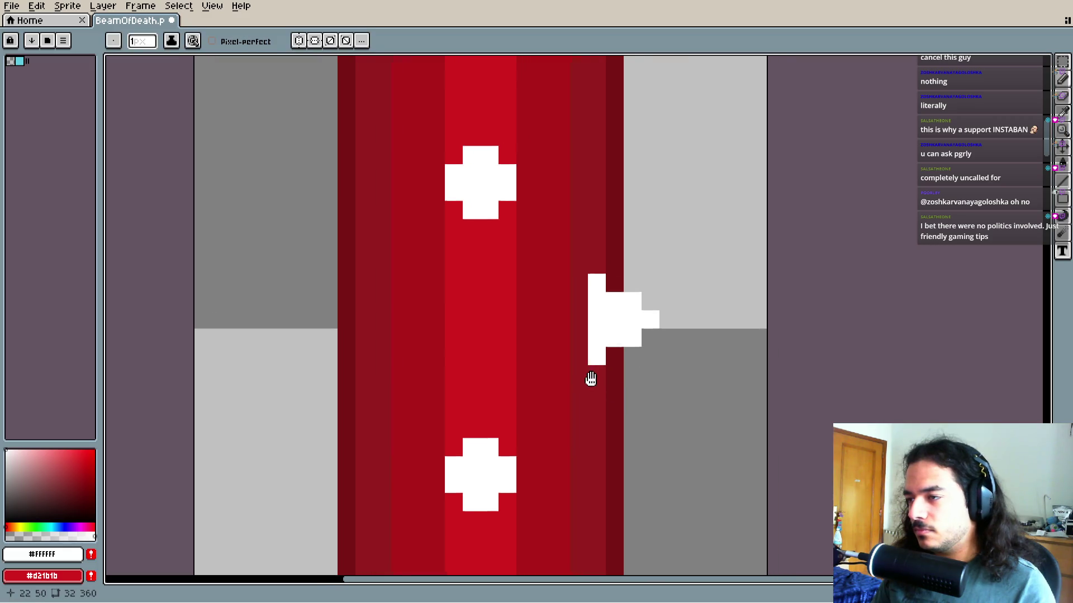
pyautogui.click(478, 380)
pyautogui.hscroll(-5, 643, 368)
pyautogui.scroll(-2, 643, 369)
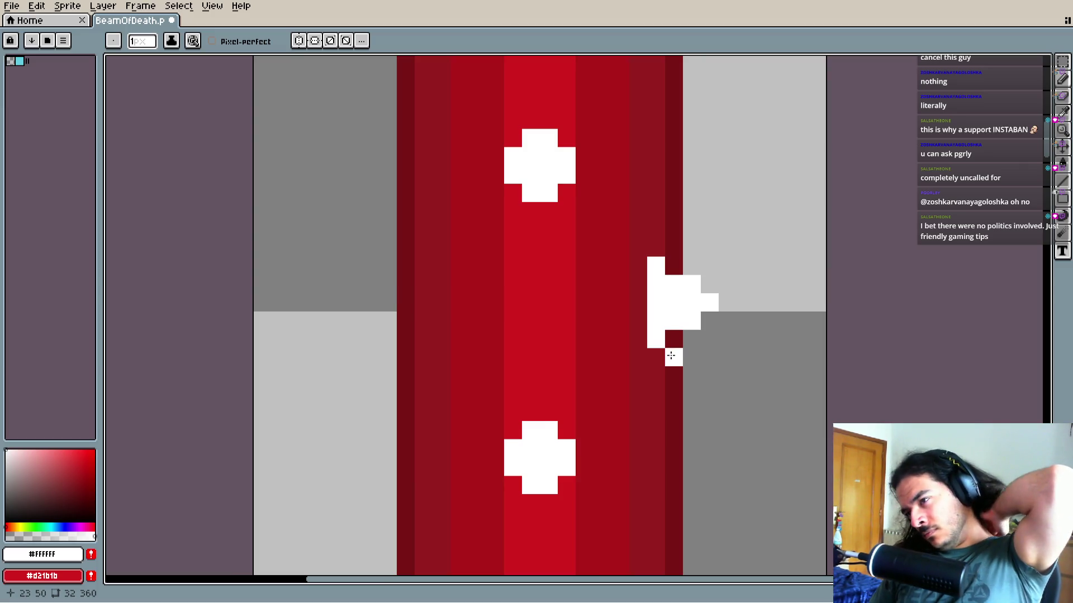
pyautogui.scroll(1, 652, 391)
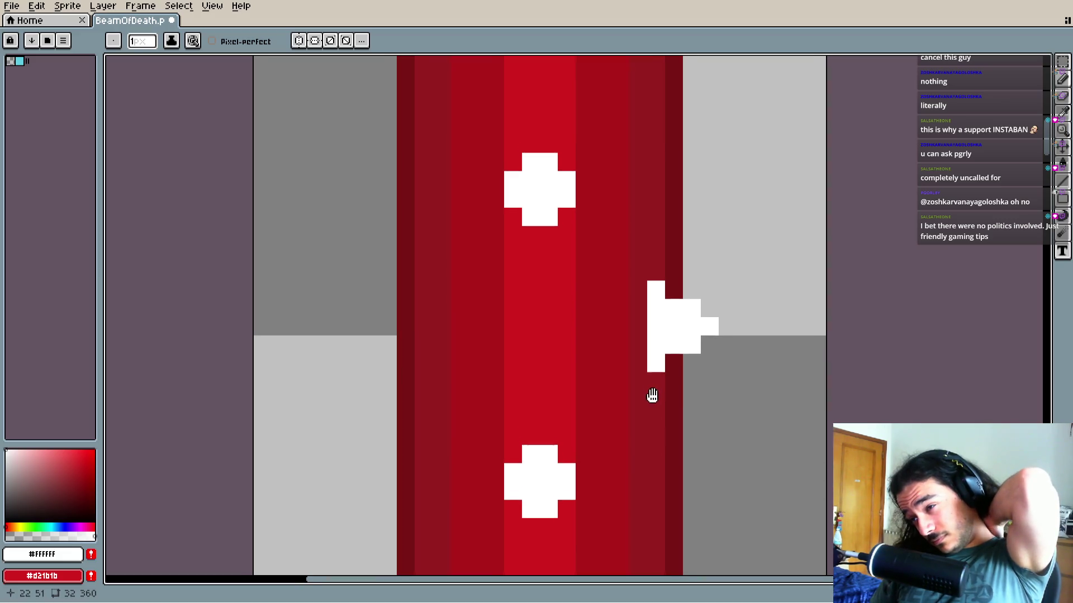
pyautogui.scroll(-1, 628, 383)
pyautogui.moveTo(536, 397)
pyautogui.mouseDown()
pyautogui.moveTo(618, 378)
pyautogui.moveTo(622, 359)
pyautogui.mouseUp()
pyautogui.hotkey('ctrl', 'z')
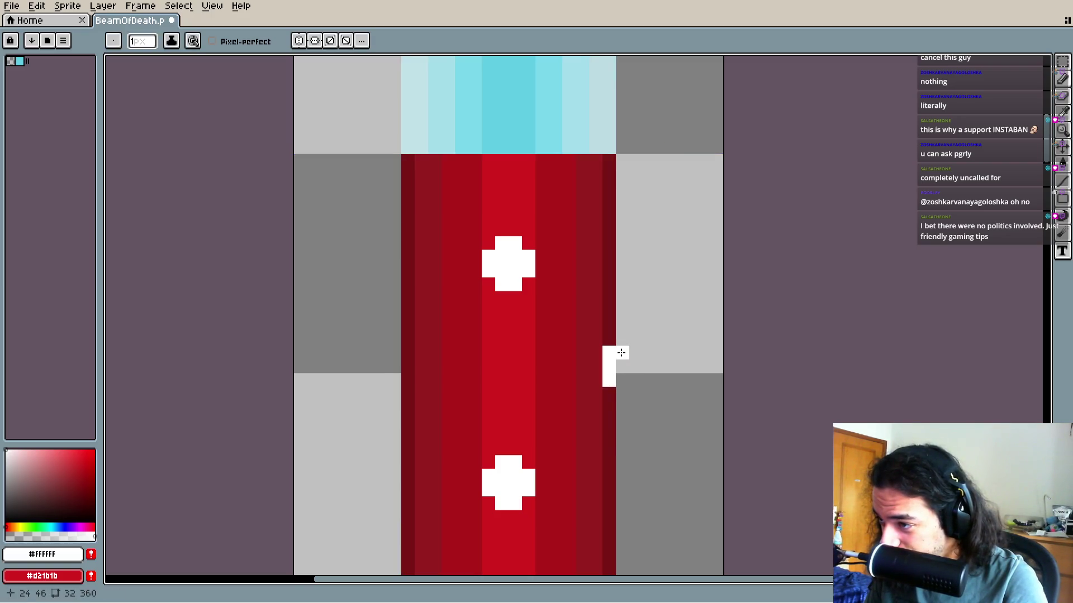
pyautogui.scroll(-1, 665, 407)
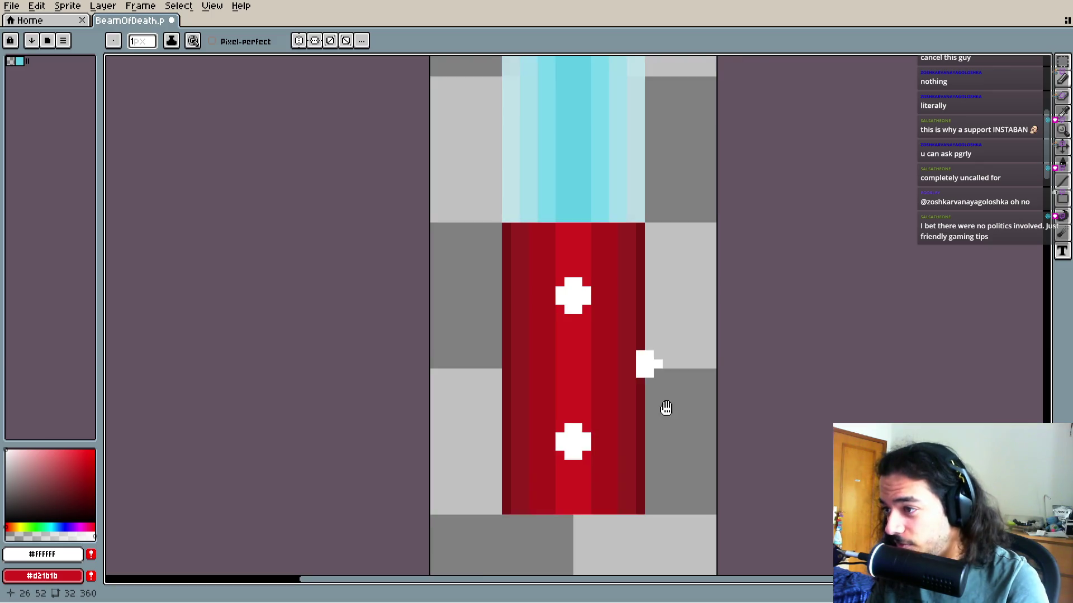
pyautogui.scroll(2, 641, 390)
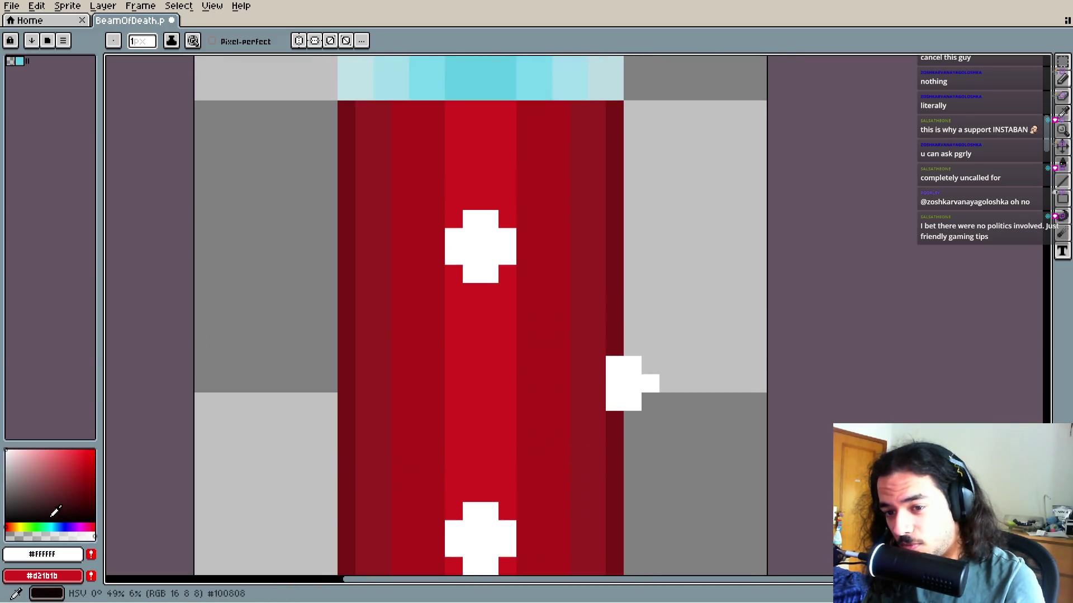
# Draw a black strip along the notch's left, then dark red #791414 cells below it
pyautogui.click(51, 522)
pyautogui.moveTo(615, 349); pyautogui.dragTo(591, 402)
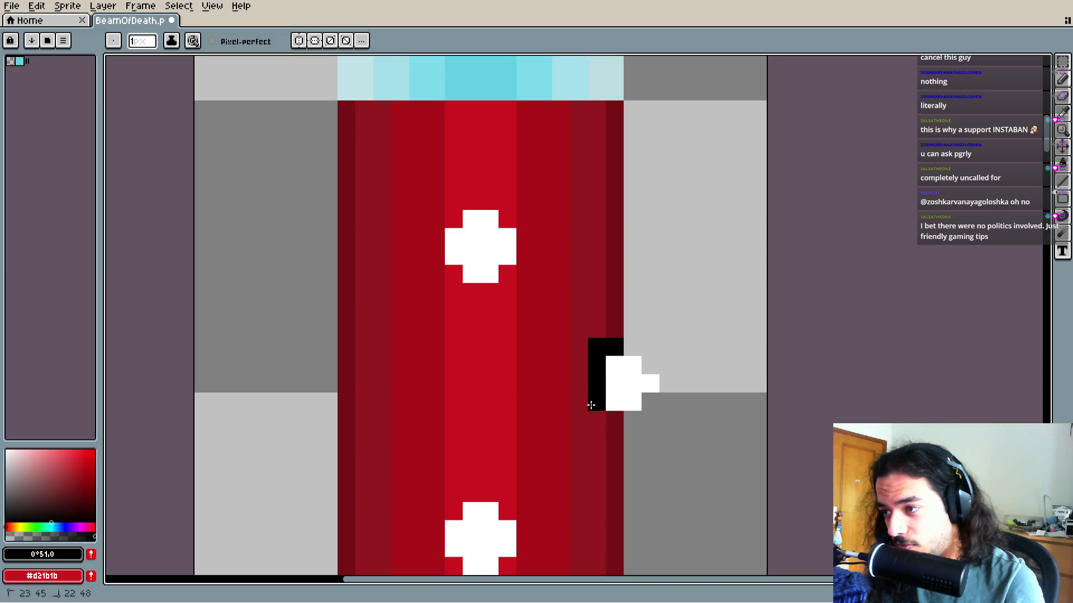
pyautogui.scroll(2, 606, 445)
pyautogui.keyDown('alt'); pyautogui.click(541, 438); pyautogui.keyUp('alt')
pyautogui.moveTo(519, 403)
pyautogui.mouseDown()
pyautogui.moveTo(519, 288)
pyautogui.moveTo(544, 288)
pyautogui.mouseUp()
pyautogui.scroll(-4, 592, 375)
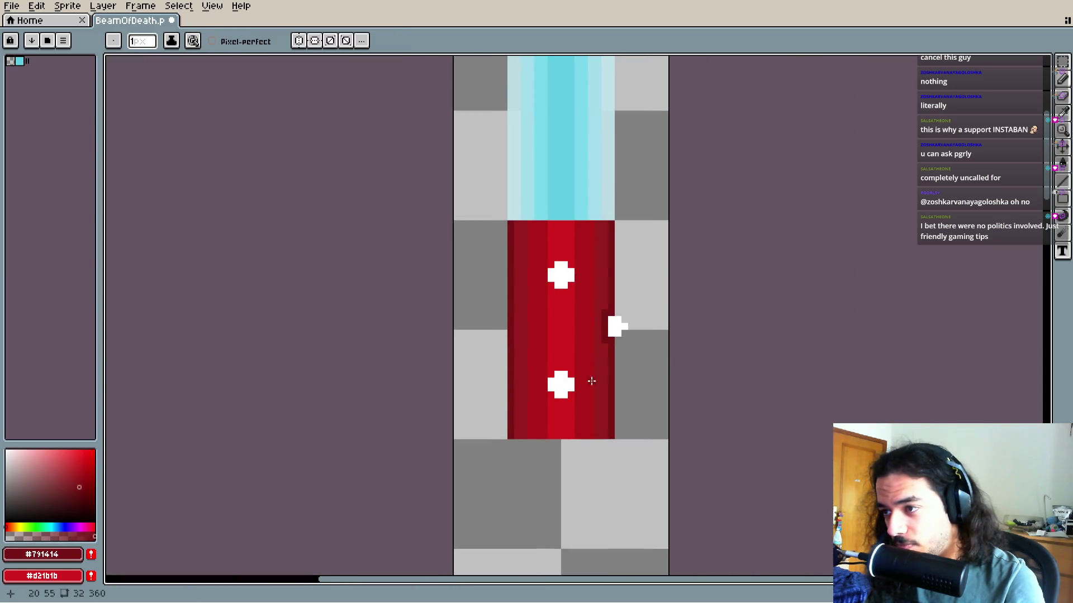
pyautogui.scroll(3, 562, 299)
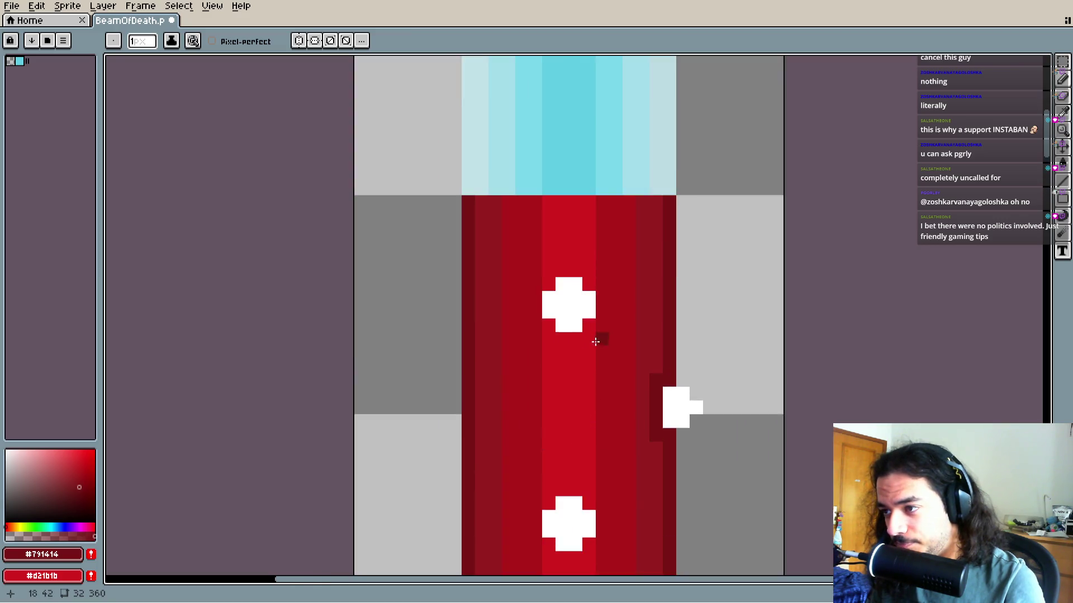
# Outline the upper cross with a dark red stroke, undoing misplaced pixels
pyautogui.click(593, 323)
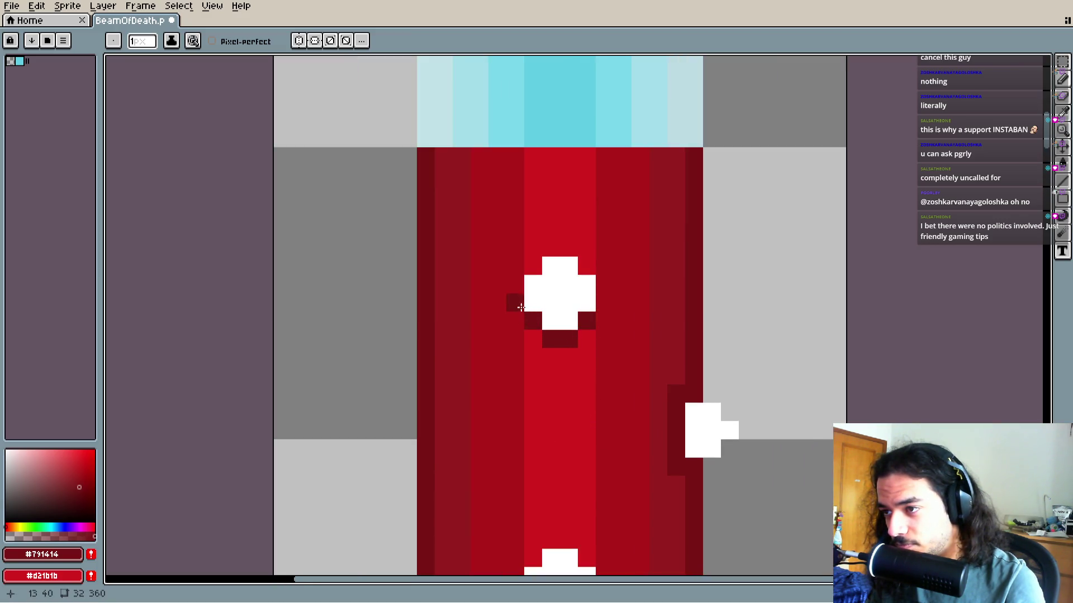
pyautogui.hotkey('ctrl', 'z')
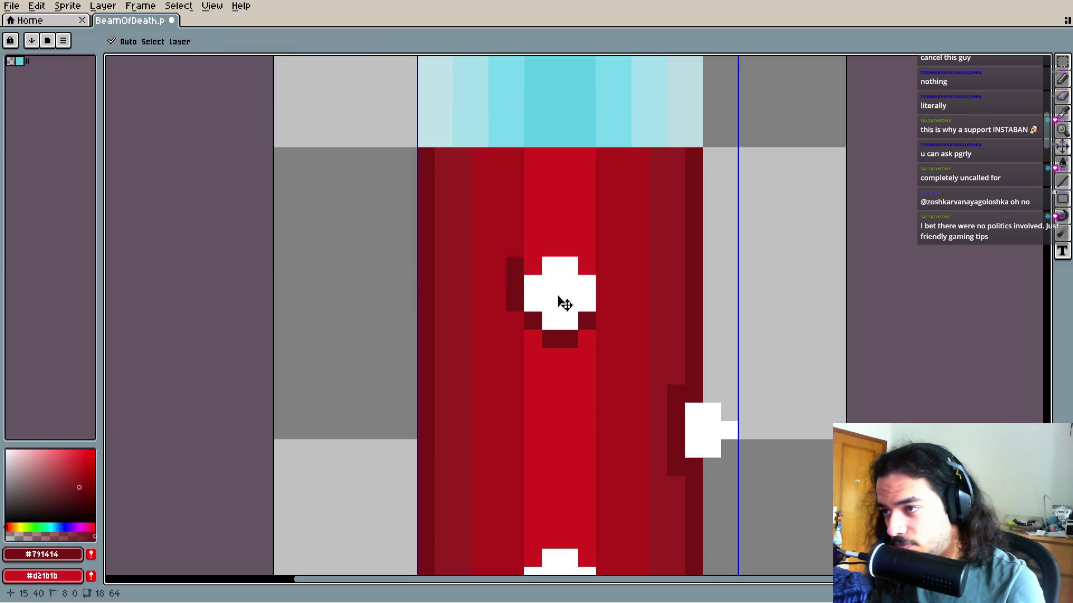
pyautogui.hotkey('ctrl', 'z')
pyautogui.hotkey('ctrl', 'z')
pyautogui.hotkey('ctrl', 'z')
pyautogui.press('z')
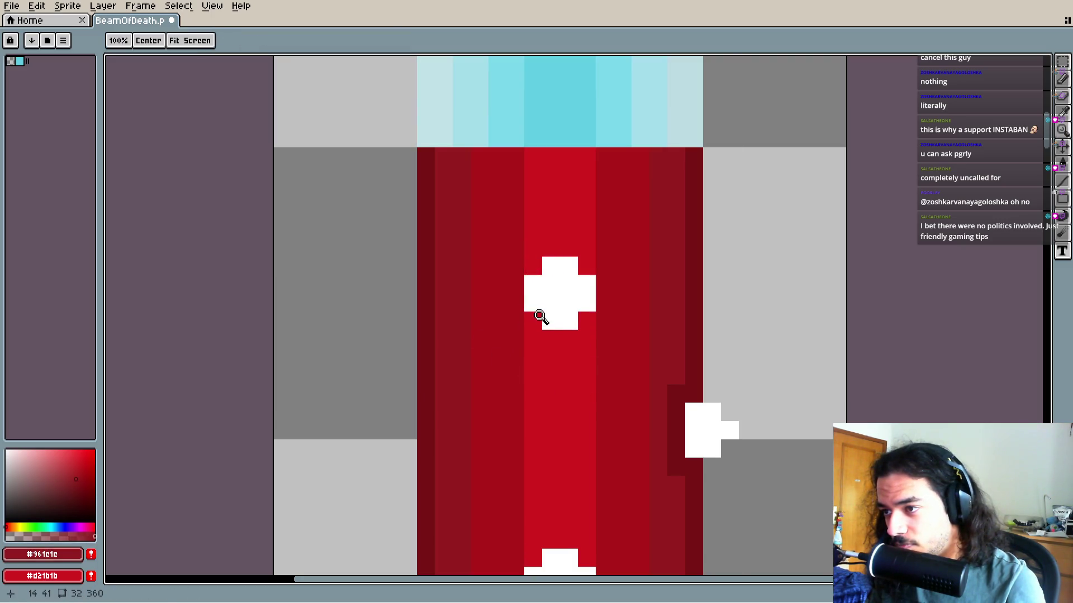
pyautogui.press('b')
pyautogui.moveTo(547, 338); pyautogui.dragTo(592, 338)
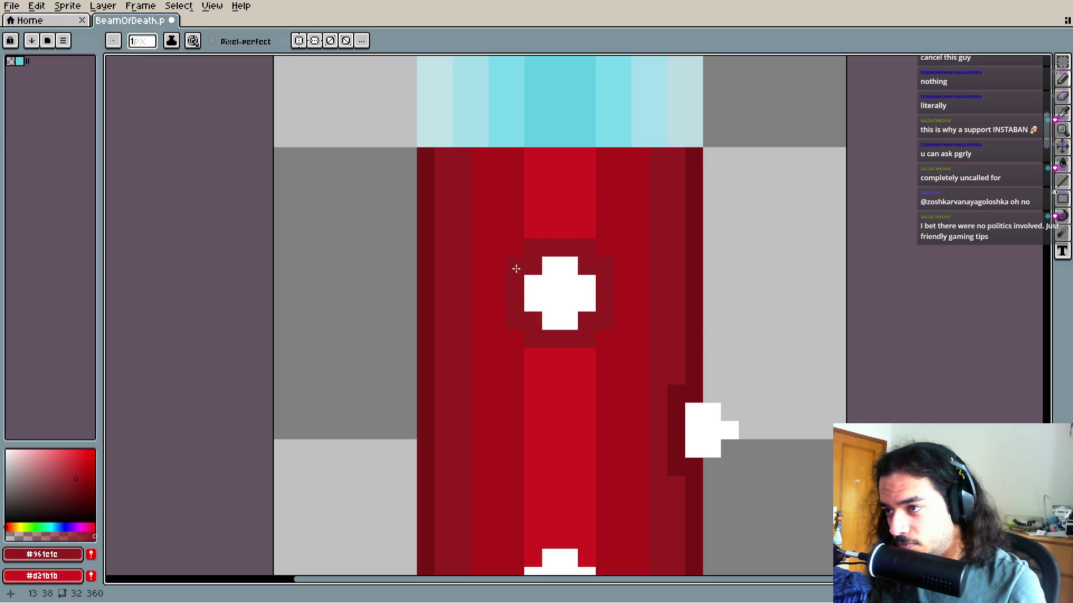
# Outline the lower cross in dark red and mix a pale cyan drawing colour
pyautogui.scroll(-3, 516, 269)
pyautogui.moveTo(577, 407); pyautogui.dragTo(579, 258)
pyautogui.scroll(2, 620, 347)
pyautogui.click(576, 331)
pyautogui.scroll(1, 580, 347)
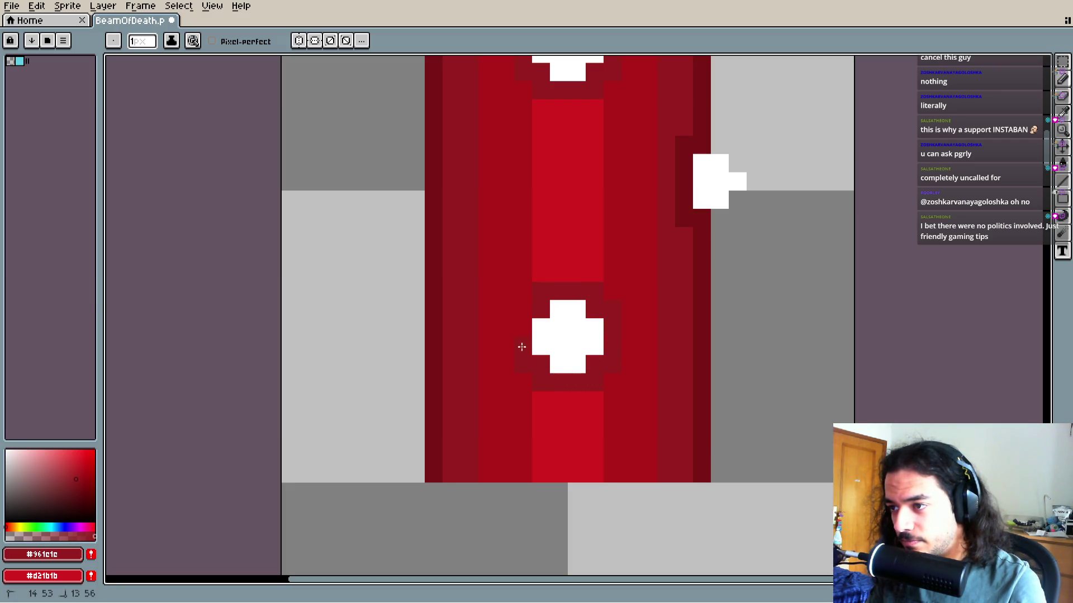
pyautogui.moveTo(519, 315)
pyautogui.mouseDown()
pyautogui.moveTo(523, 295)
pyautogui.moveTo(502, 323)
pyautogui.moveTo(492, 390)
pyautogui.mouseUp()
pyautogui.moveTo(7, 454)
pyautogui.mouseDown()
pyautogui.moveTo(17, 435)
pyautogui.moveTo(15, 459)
pyautogui.mouseUp()
pyautogui.click(49, 527)
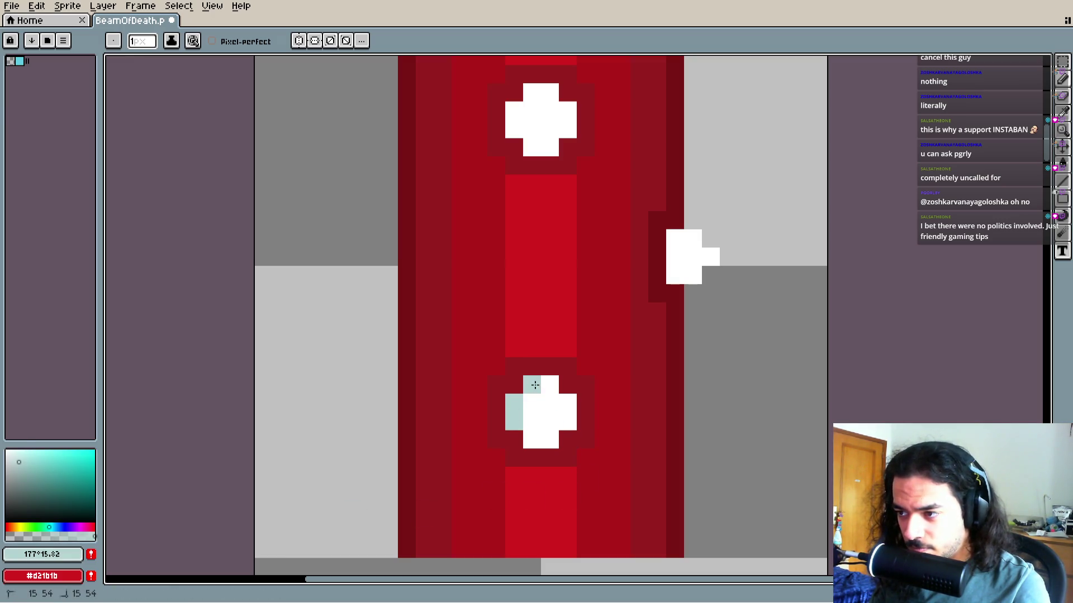
# Try light blue on the crosses' edge pixels and undo it
pyautogui.moveTo(514, 420)
pyautogui.mouseDown()
pyautogui.moveTo(517, 404)
pyautogui.moveTo(532, 457)
pyautogui.mouseUp()
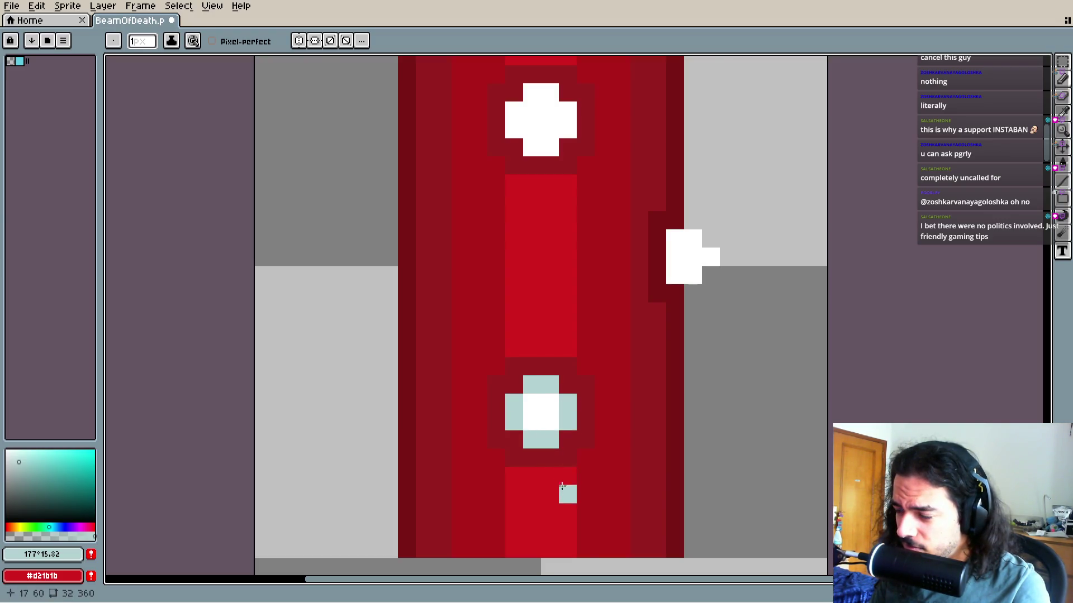
pyautogui.scroll(-1, 558, 447)
pyautogui.scroll(4, 536, 391)
pyautogui.scroll(-4, 528, 413)
pyautogui.scroll(2, 528, 413)
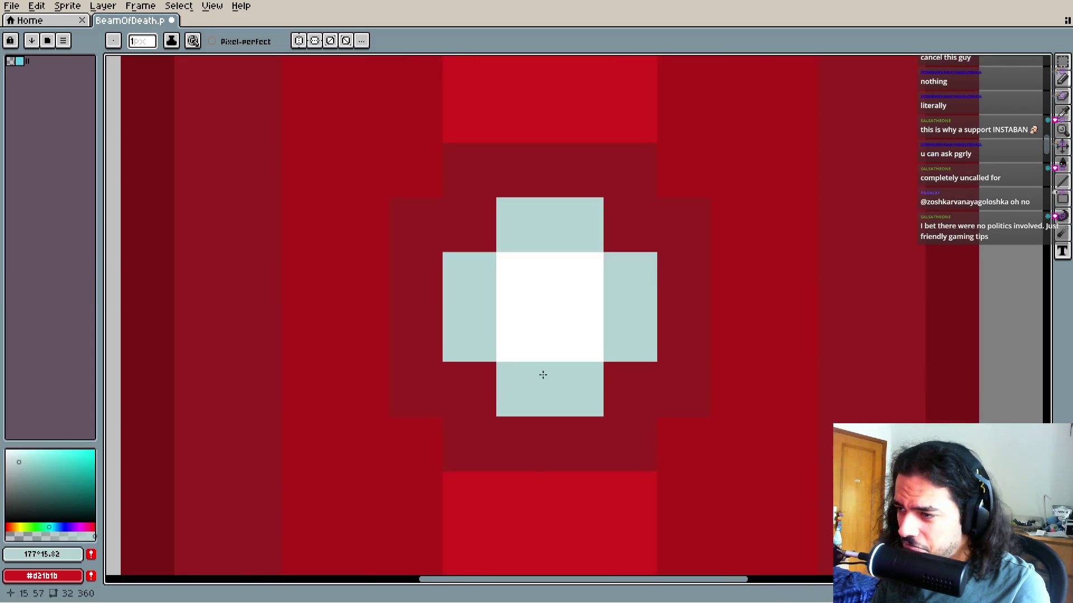
pyautogui.hotkey('ctrl', 'z')
pyautogui.hotkey('ctrl', 'z')
pyautogui.hotkey('ctrl', 'z')
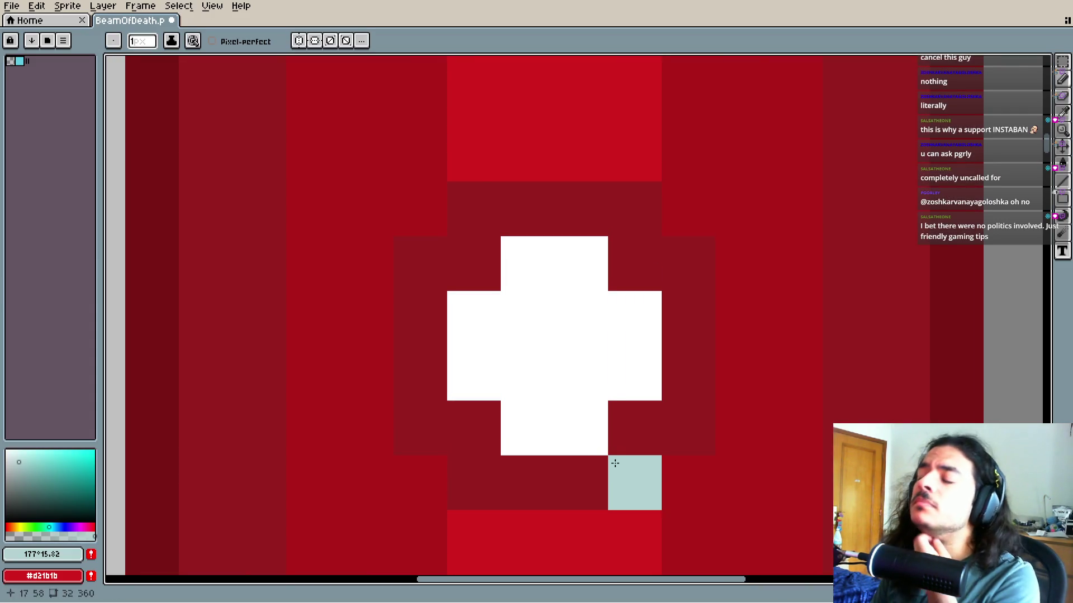
pyautogui.moveTo(544, 271)
pyautogui.mouseDown()
pyautogui.moveTo(488, 333)
pyautogui.moveTo(475, 373)
pyautogui.mouseUp()
pyautogui.scroll(-3, 535, 382)
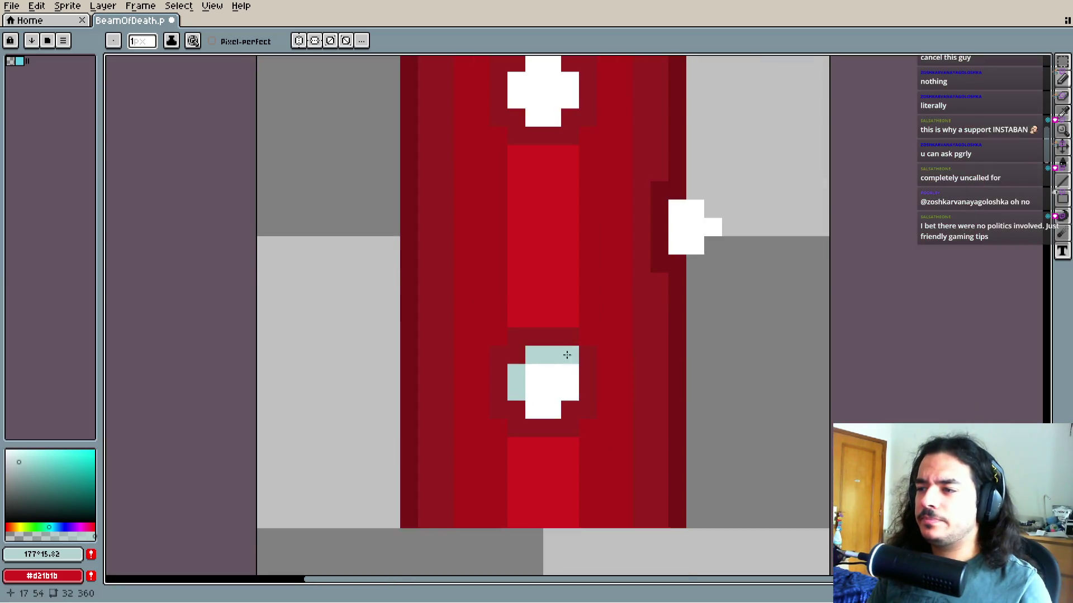
pyautogui.hotkey('ctrl', 'z')
pyautogui.hotkey('ctrl', 'z')
pyautogui.hotkey('ctrl', 'z')
# Grey the top and side pixels of both crosses with a pale grey
pyautogui.moveTo(12, 459); pyautogui.dragTo(6, 473)
pyautogui.moveTo(540, 418)
pyautogui.mouseDown()
pyautogui.moveTo(558, 430)
pyautogui.moveTo(523, 453)
pyautogui.moveTo(522, 436)
pyautogui.mouseUp()
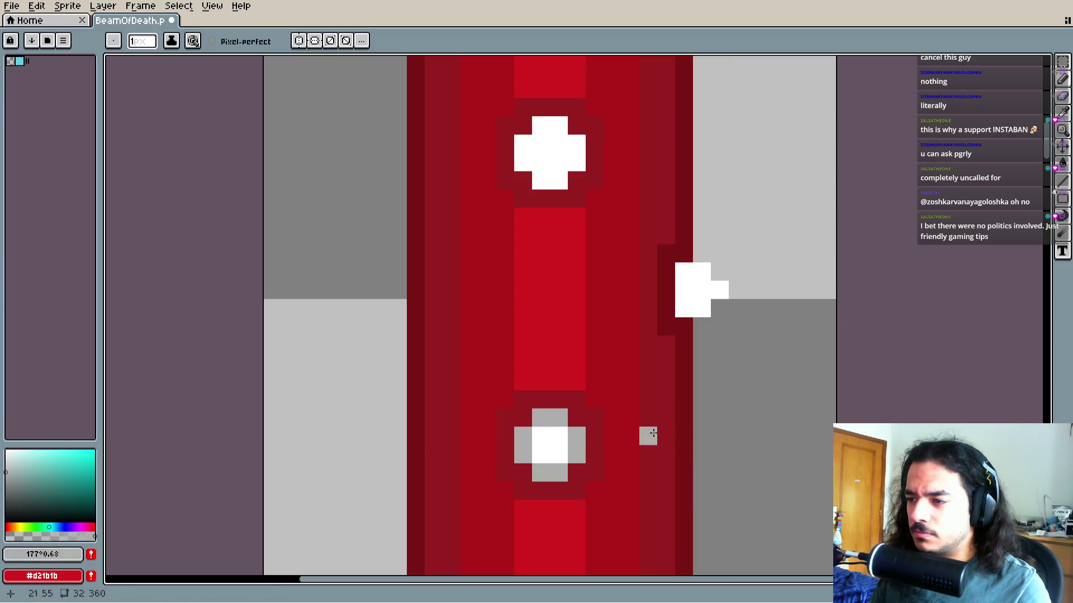
pyautogui.scroll(3, 589, 328)
pyautogui.moveTo(528, 212); pyautogui.dragTo(565, 246)
pyautogui.hscroll(3, 637, 303)
pyautogui.moveTo(635, 349)
pyautogui.mouseDown()
pyautogui.moveTo(617, 368)
pyautogui.moveTo(631, 385)
pyautogui.moveTo(638, 373)
pyautogui.mouseUp()
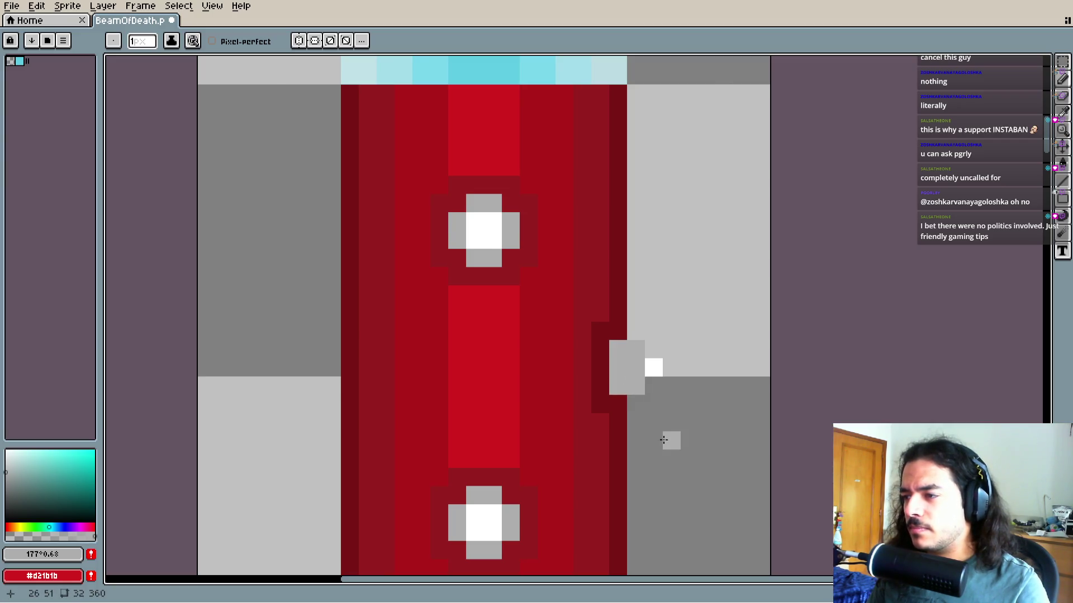
pyautogui.hotkey('ctrl', 'z')
pyautogui.scroll(-3, 645, 408)
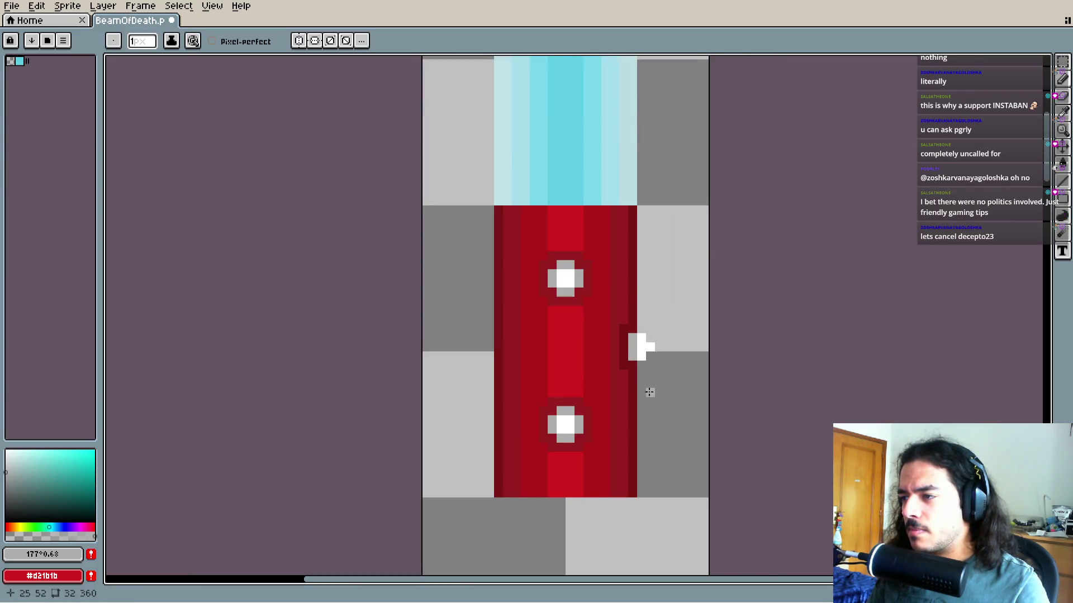
# Repaint the right-edge notch pure white using white eyedropped from a cross
pyautogui.scroll(-1, 649, 391)
pyautogui.scroll(6, 615, 357)
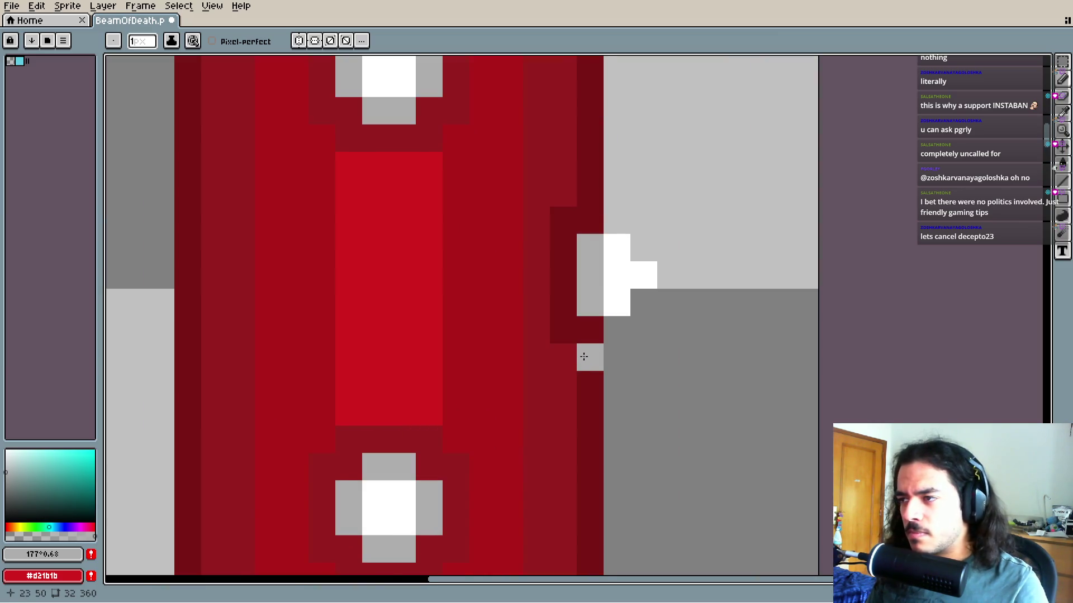
pyautogui.scroll(1, 583, 356)
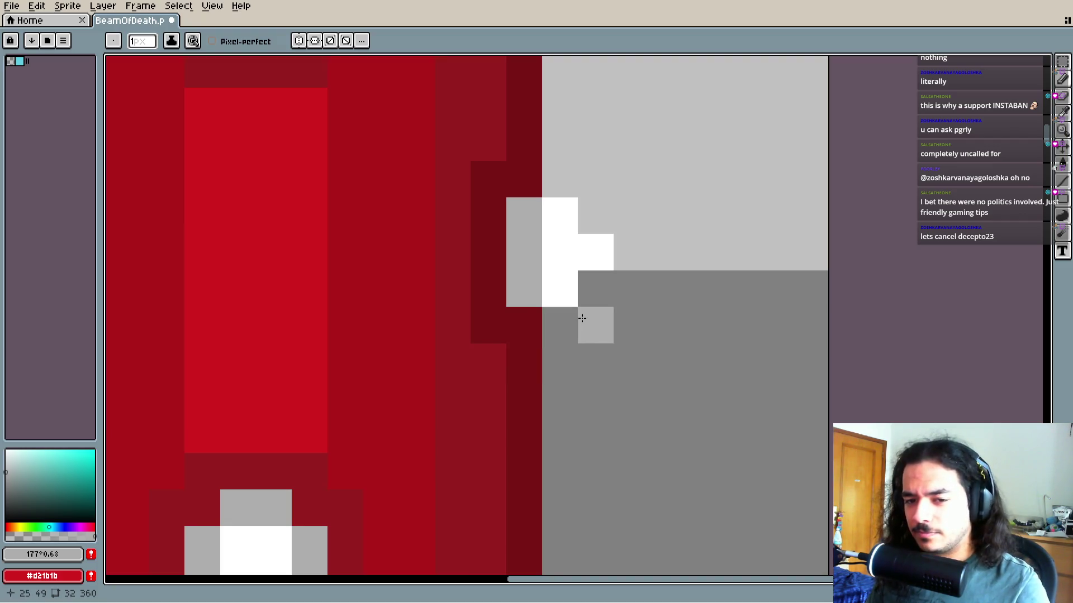
pyautogui.scroll(-3, 582, 318)
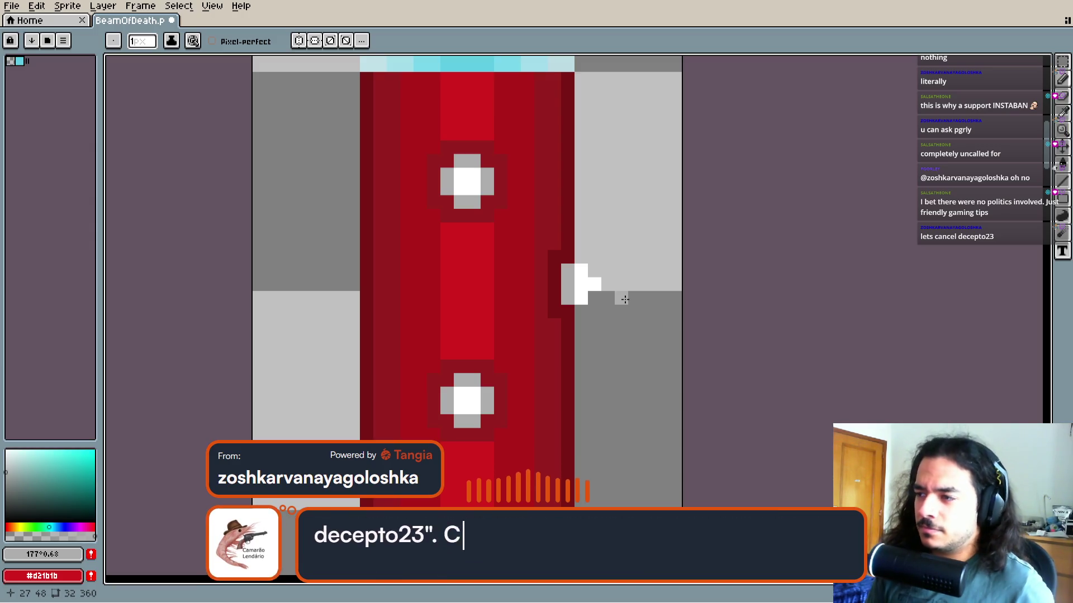
pyautogui.click(581, 311)
pyautogui.keyDown('alt'); pyautogui.click(582, 283); pyautogui.keyUp('alt')
pyautogui.moveTo(582, 283); pyautogui.dragTo(584, 308)
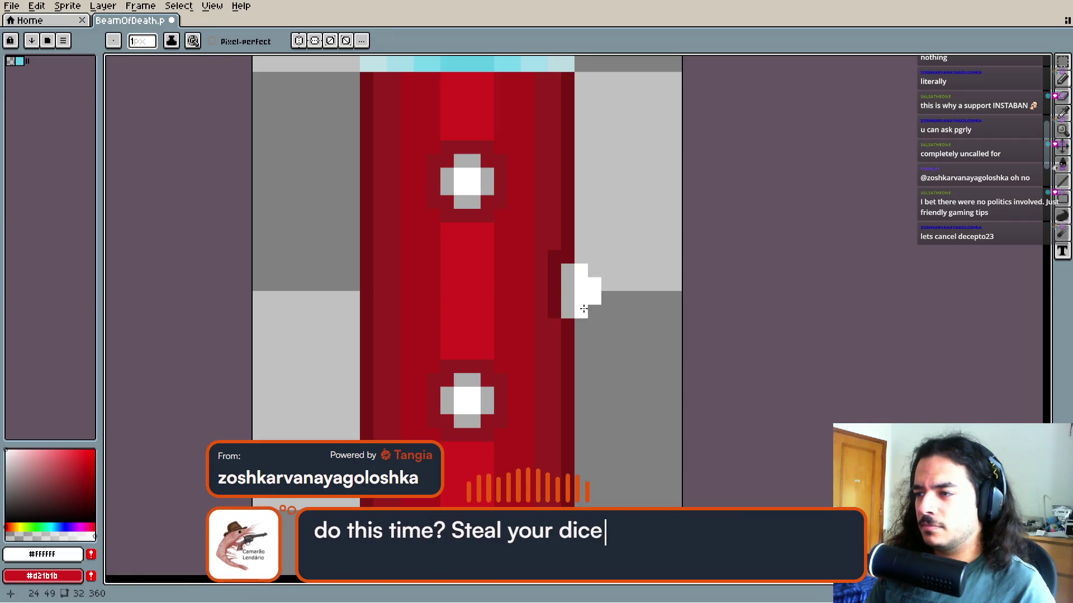
pyautogui.keyDown('alt'); pyautogui.click(567, 317); pyautogui.keyUp('alt')
pyautogui.scroll(-1, 565, 390)
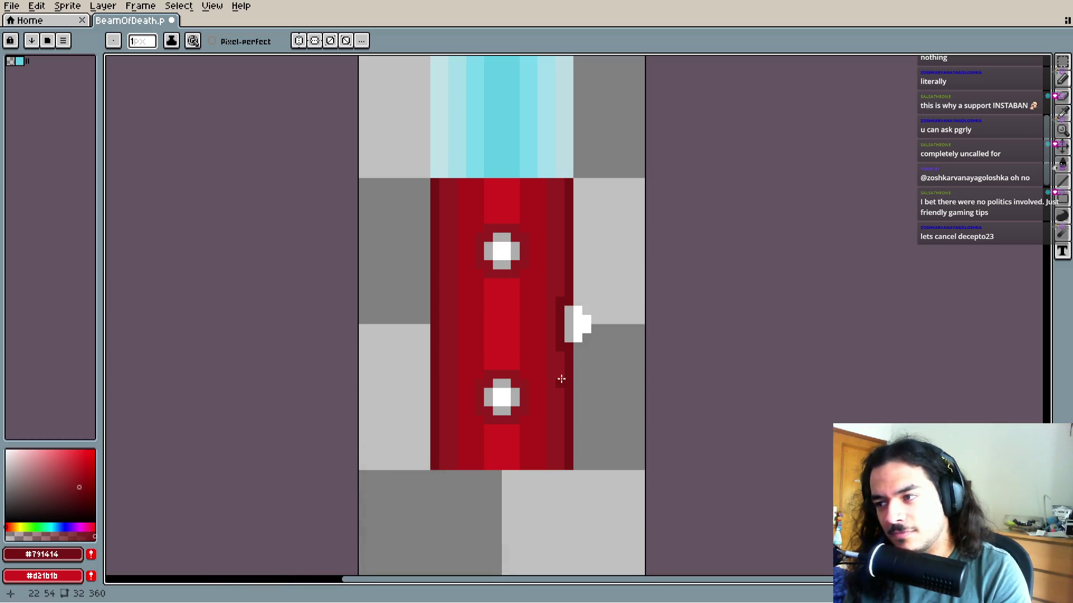
# Copy the white notch, flip it horizontally and place it on the beam's left edge
pyautogui.press('m')
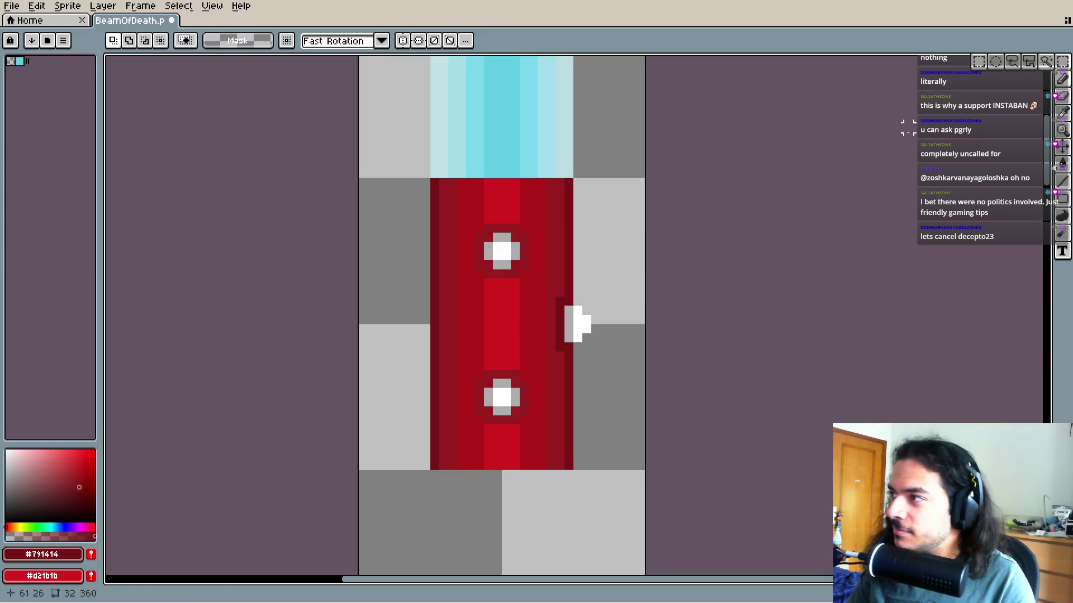
pyautogui.moveTo(559, 301)
pyautogui.mouseDown()
pyautogui.moveTo(595, 346)
pyautogui.moveTo(601, 333)
pyautogui.moveTo(576, 330)
pyautogui.moveTo(514, 338)
pyautogui.mouseUp()
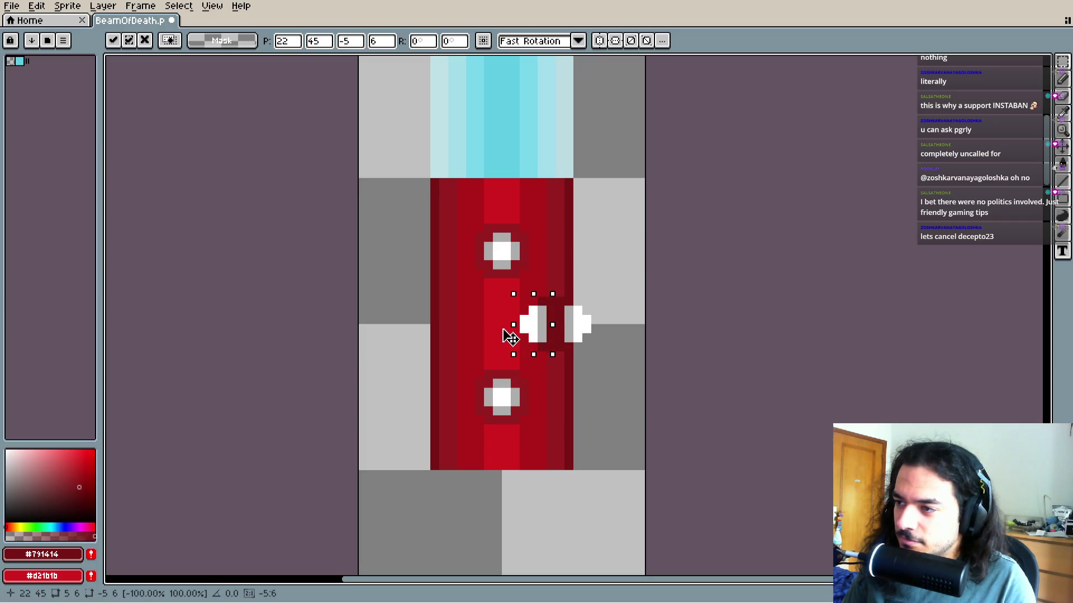
pyautogui.hotkey('ctrl', 'z')
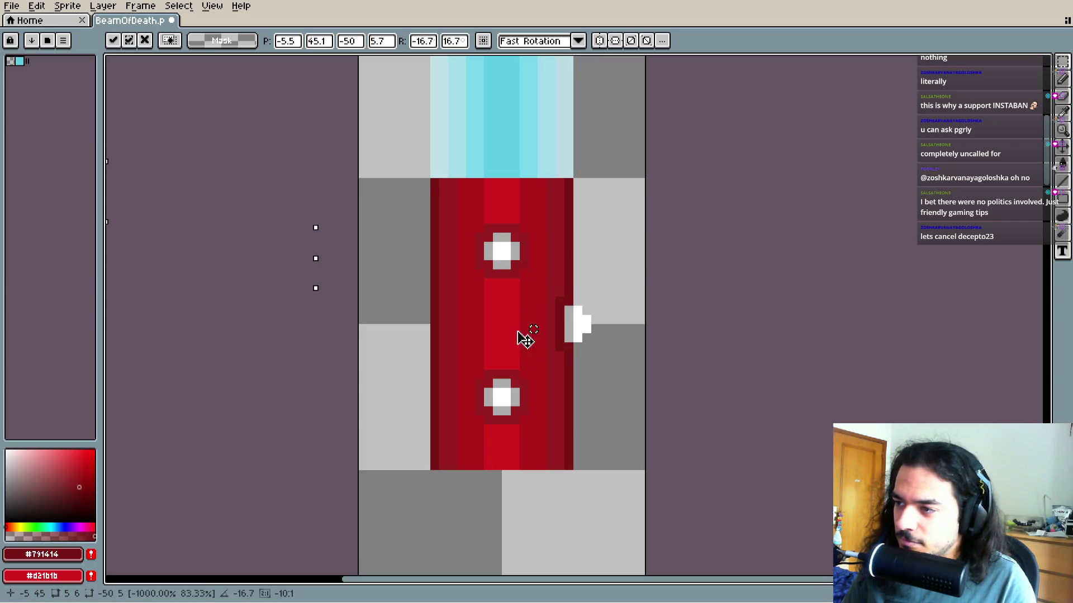
pyautogui.hotkey('ctrl', 'shift', 'd')
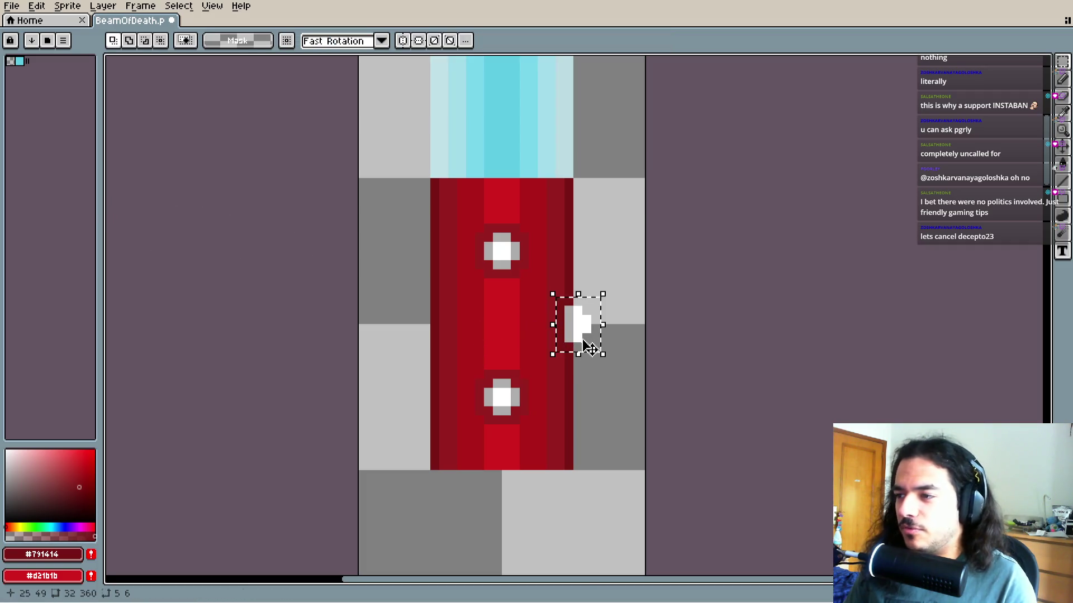
pyautogui.moveTo(602, 353); pyautogui.dragTo(504, 338)
pyautogui.hotkey('ctrl', 'z')
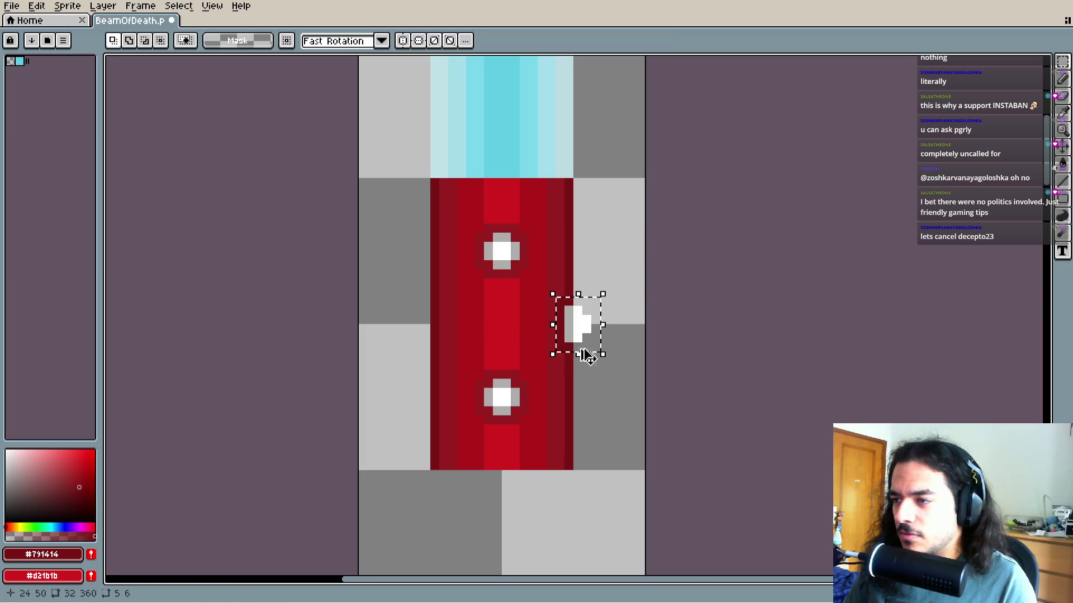
pyautogui.moveTo(594, 324)
pyautogui.mouseDown()
pyautogui.moveTo(507, 335)
pyautogui.moveTo(431, 328)
pyautogui.mouseUp()
pyautogui.hotkey('ctrl', 'z')
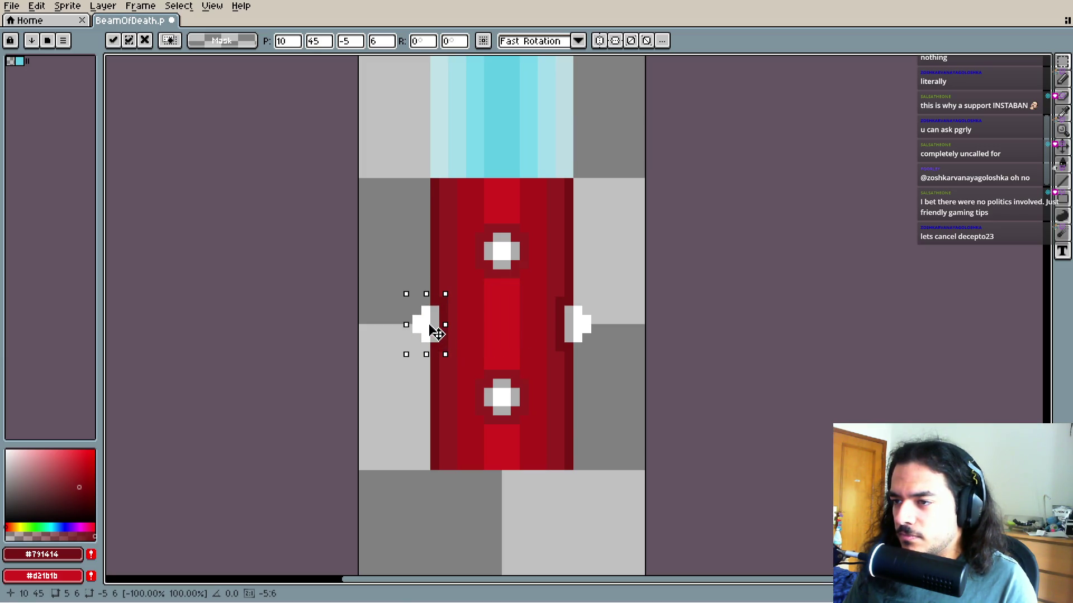
pyautogui.click(617, 360)
pyautogui.scroll(2, 559, 313)
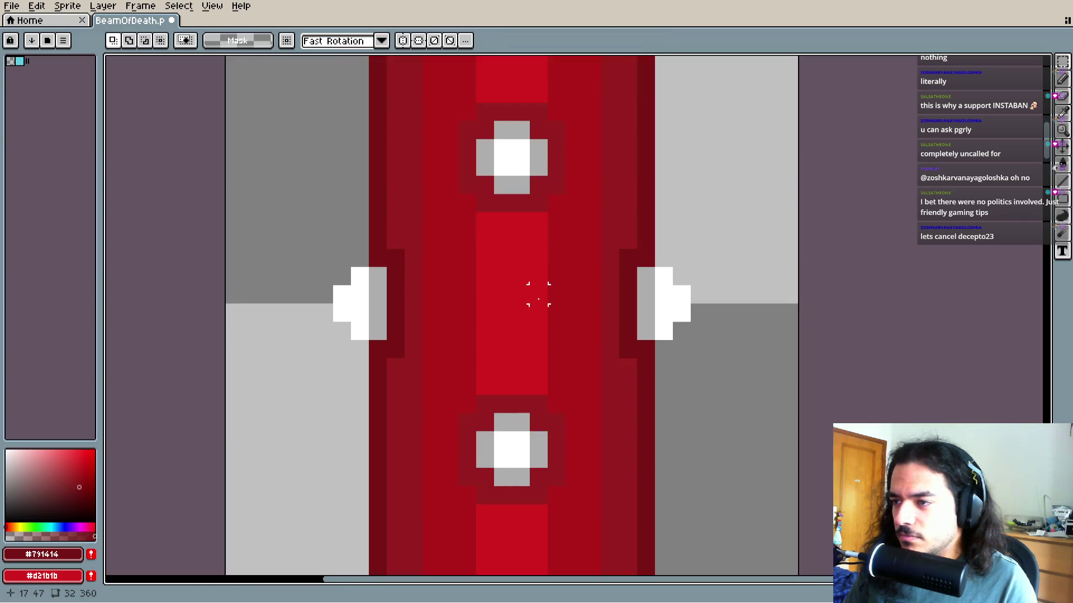
pyautogui.scroll(-3, 540, 316)
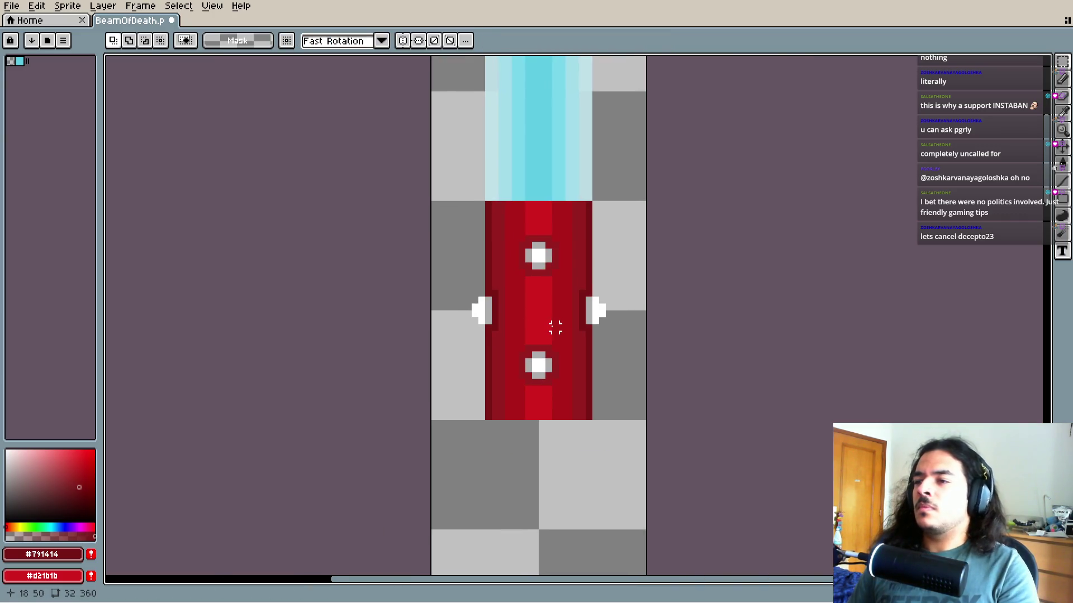
# Select a 16×32 red beam section and duplicate it downward
pyautogui.moveTo(488, 204)
pyautogui.mouseDown()
pyautogui.moveTo(592, 402)
pyautogui.moveTo(589, 425)
pyautogui.mouseUp()
pyautogui.scroll(-2, 588, 448)
pyautogui.press('Down')
pyautogui.press('Down')
pyautogui.press('Down')
pyautogui.moveTo(553, 260)
pyautogui.mouseDown()
pyautogui.moveTo(561, 427)
pyautogui.moveTo(556, 413)
pyautogui.mouseUp()
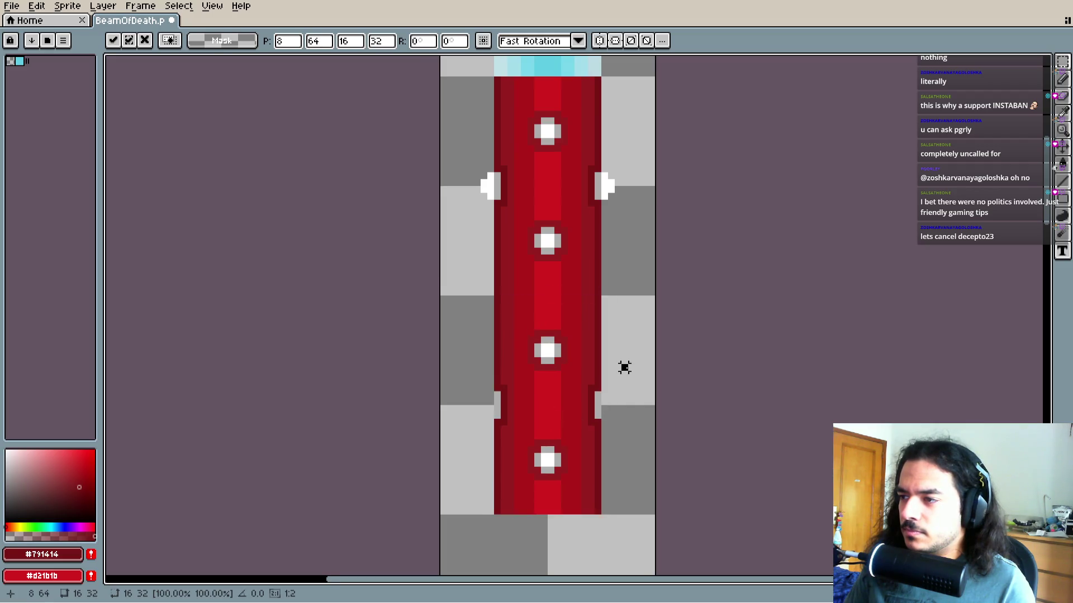
# Undo the misplaced beam copy
pyautogui.press('Return')
pyautogui.scroll(-2, 625, 335)
pyautogui.hotkey('ctrl', 'z')
pyautogui.hotkey('ctrl', 'z')
pyautogui.hotkey('ctrl', 'z')
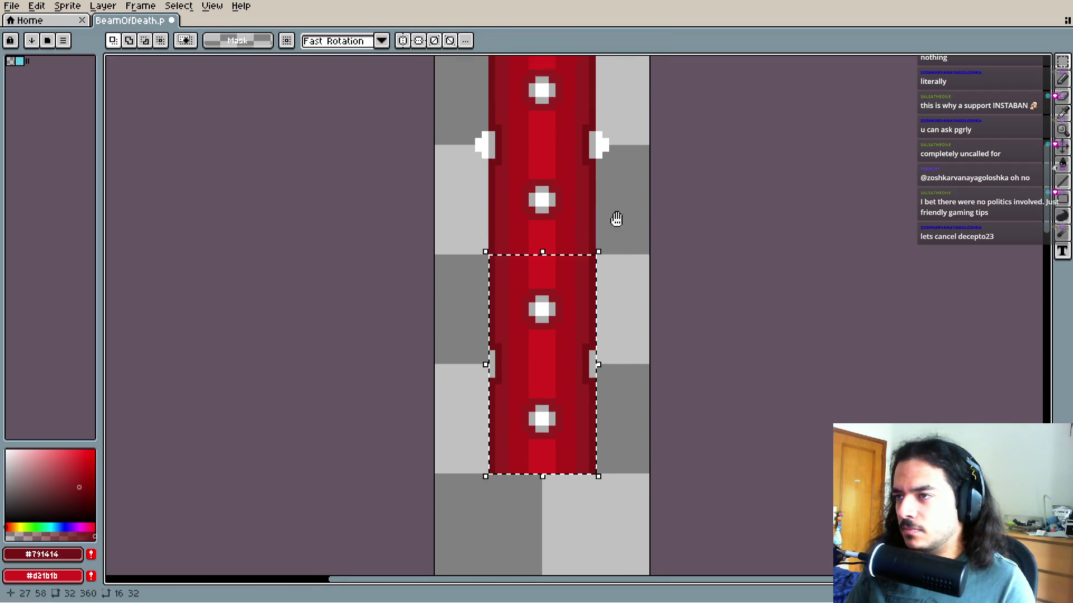
pyautogui.scroll(2, 612, 270)
pyautogui.scroll(-1, 609, 318)
pyautogui.scroll(1, 611, 295)
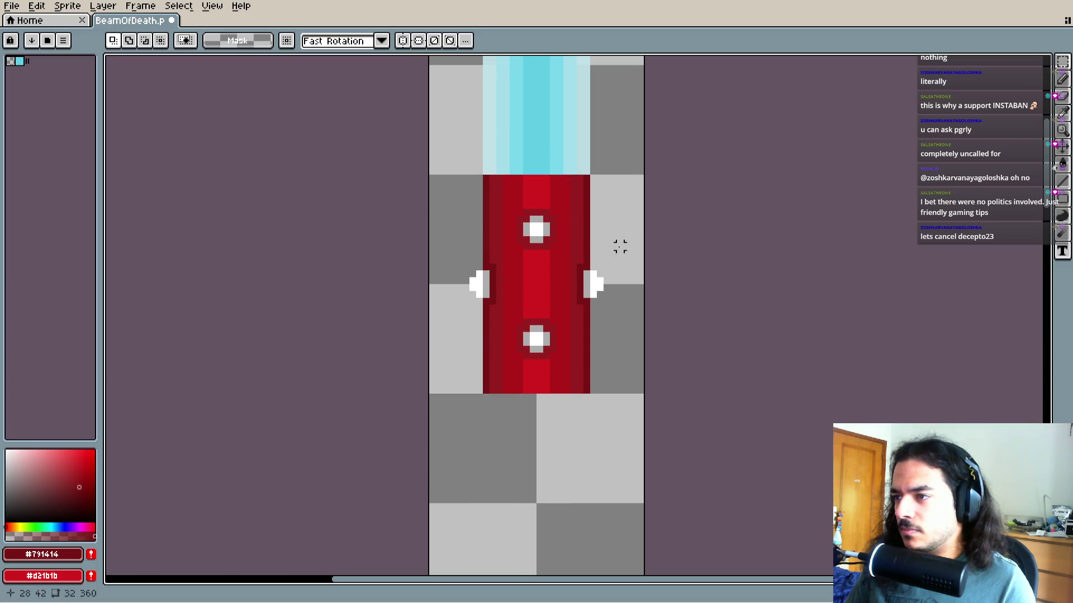
pyautogui.keyDown('ctrl'); pyautogui.scroll(3, 597, 282); pyautogui.keyUp('ctrl')
# Move the right white notch up to the beam's top corner
pyautogui.moveTo(535, 249)
pyautogui.mouseDown()
pyautogui.moveTo(564, 319)
pyautogui.moveTo(604, 355)
pyautogui.moveTo(578, 81)
pyautogui.mouseUp()
pyautogui.scroll(1, 630, 280)
pyautogui.scroll(1, 630, 279)
pyautogui.scroll(3, 578, 81)
pyautogui.press('b')
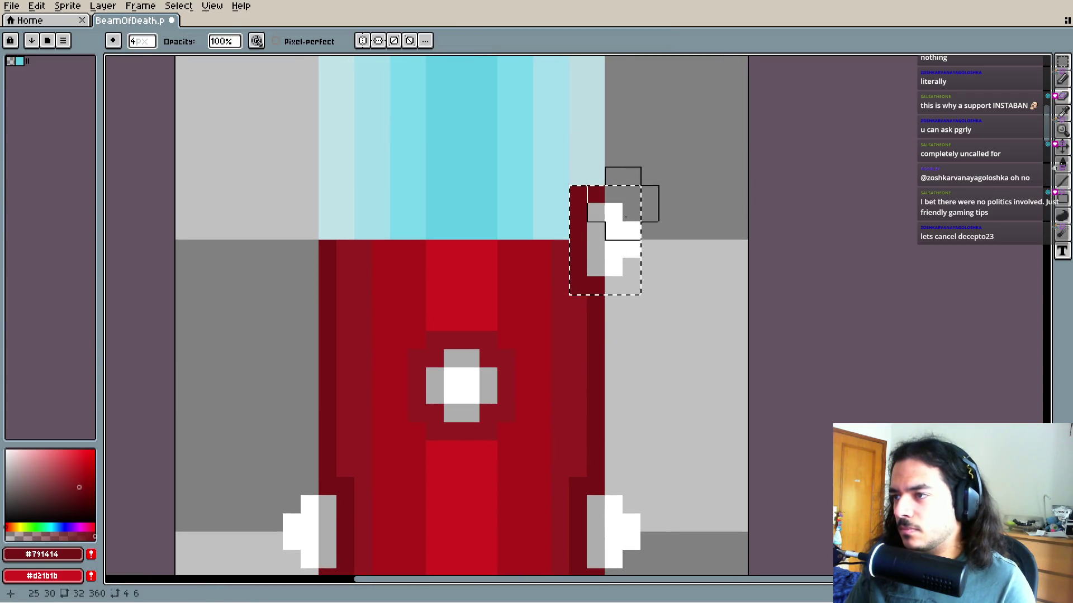
pyautogui.hotkey('ctrl', 'd')
# Recolour the notch's grey part pale cyan, sampled from the beam top
pyautogui.press('i')
pyautogui.click(603, 173)
pyautogui.press('b')
pyautogui.moveTo(579, 212)
pyautogui.mouseDown()
pyautogui.moveTo(586, 232)
pyautogui.moveTo(595, 192)
pyautogui.mouseUp()
pyautogui.moveTo(608, 225)
pyautogui.mouseDown()
pyautogui.moveTo(664, 190)
pyautogui.moveTo(692, 253)
pyautogui.mouseUp()
# Place a horizontally flipped copy of the corner notch on the left corner
pyautogui.press('m')
pyautogui.press('w')
pyautogui.moveTo(742, 299); pyautogui.dragTo(830, 319)
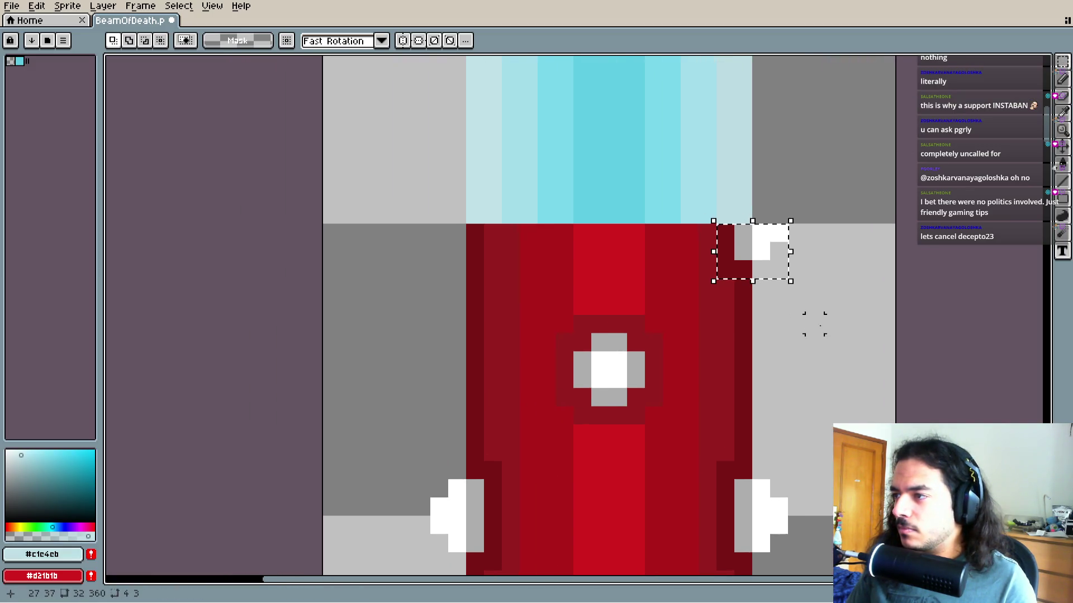
pyautogui.hotkey('ctrl', 't')
pyautogui.moveTo(790, 252); pyautogui.dragTo(491, 253)
pyautogui.press('Return')
# Copy the top row with both corner notches to the beam's bottom
pyautogui.moveTo(408, 190)
pyautogui.mouseDown()
pyautogui.moveTo(732, 232)
pyautogui.moveTo(747, 220)
pyautogui.moveTo(749, 234)
pyautogui.mouseUp()
pyautogui.moveTo(782, 354)
pyautogui.mouseDown()
pyautogui.moveTo(783, 270)
pyautogui.moveTo(757, 163)
pyautogui.mouseUp()
pyautogui.scroll(-1, 757, 163)
pyautogui.scroll(-2, 757, 164)
pyautogui.moveTo(676, 165)
pyautogui.mouseDown()
pyautogui.moveTo(673, 292)
pyautogui.moveTo(685, 327)
pyautogui.moveTo(674, 341)
pyautogui.moveTo(699, 331)
pyautogui.moveTo(639, 374)
pyautogui.mouseUp()
pyautogui.press('Return')
# Duplicate the red beam section directly below the original, giving four crosses
pyautogui.moveTo(585, 176)
pyautogui.mouseDown()
pyautogui.moveTo(695, 354)
pyautogui.moveTo(658, 352)
pyautogui.moveTo(659, 343)
pyautogui.mouseUp()
pyautogui.scroll(-2, 695, 355)
pyautogui.hotkey('ctrl', 'c')
pyautogui.hotkey('ctrl', 'v')
pyautogui.press('Return')
pyautogui.scroll(-1, 714, 302)
pyautogui.hscroll(1, 713, 302)
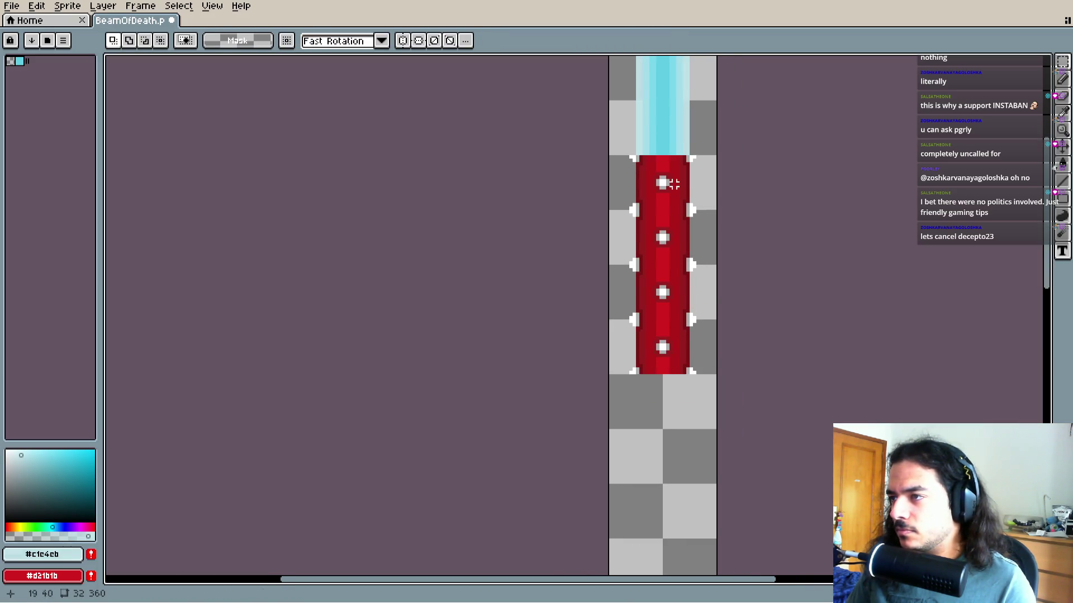
# Paste a copy of the four-cross red section directly below it, making eight crosses
pyautogui.moveTo(630, 157)
pyautogui.mouseDown()
pyautogui.moveTo(694, 328)
pyautogui.moveTo(697, 376)
pyautogui.mouseUp()
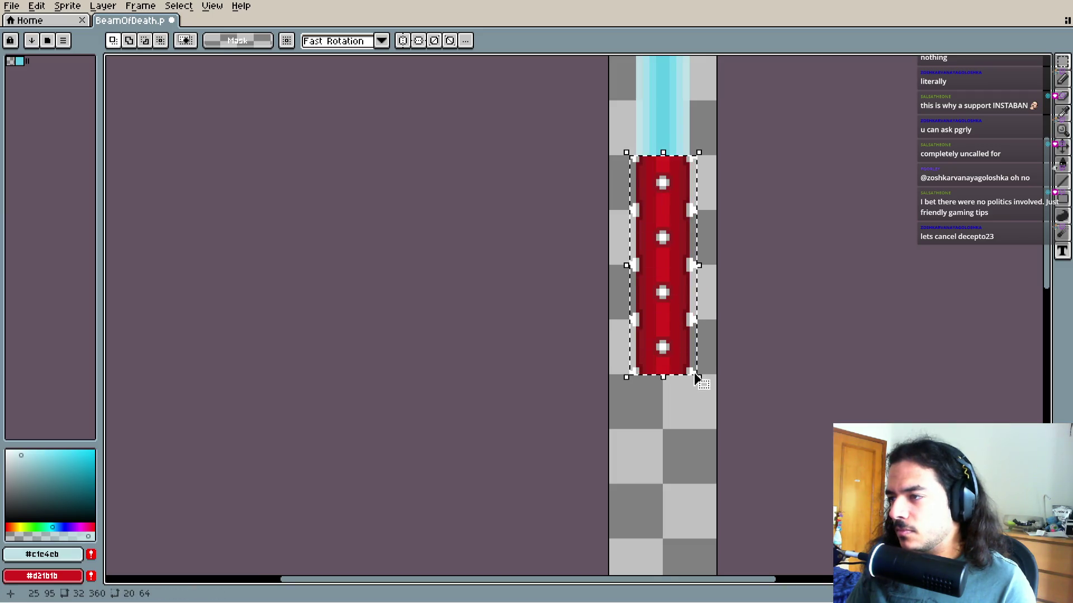
pyautogui.scroll(-2, 697, 376)
pyautogui.hotkey('ctrl', 'c')
pyautogui.hotkey('ctrl', 'v')
pyautogui.moveTo(676, 424); pyautogui.dragTo(678, 407)
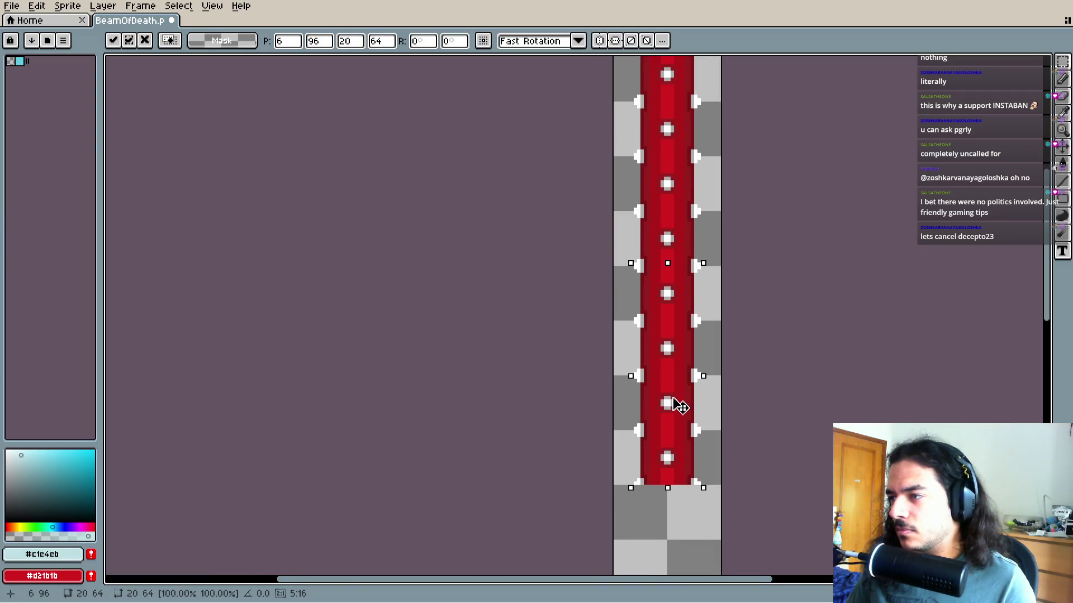
pyautogui.hotkey('ctrl', 'd')
pyautogui.scroll(-2, 702, 342)
pyautogui.scroll(3, 673, 349)
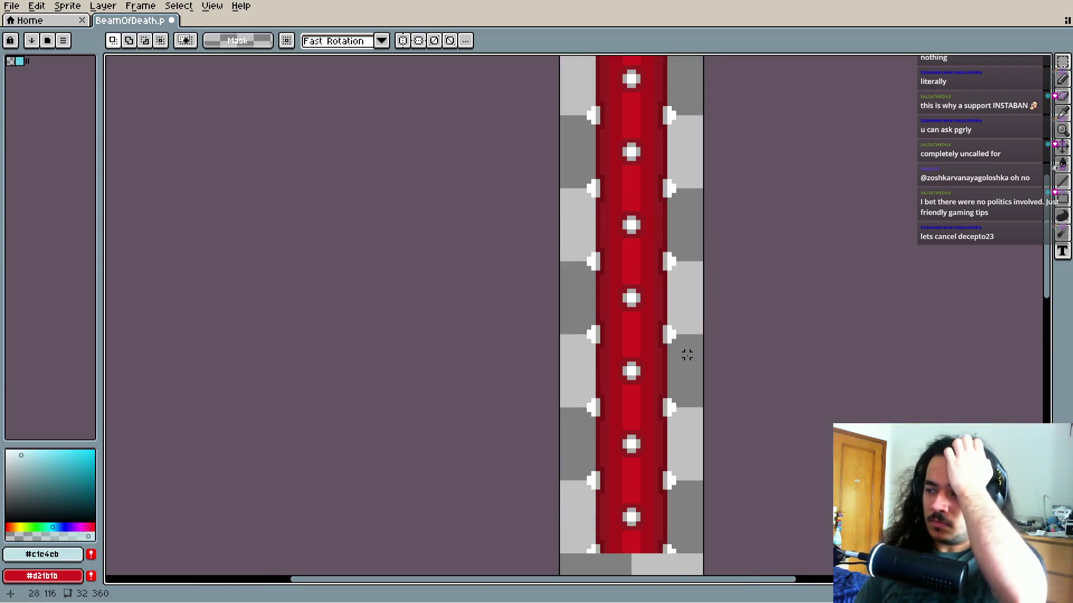
pyautogui.moveTo(673, 349); pyautogui.dragTo(665, 353)
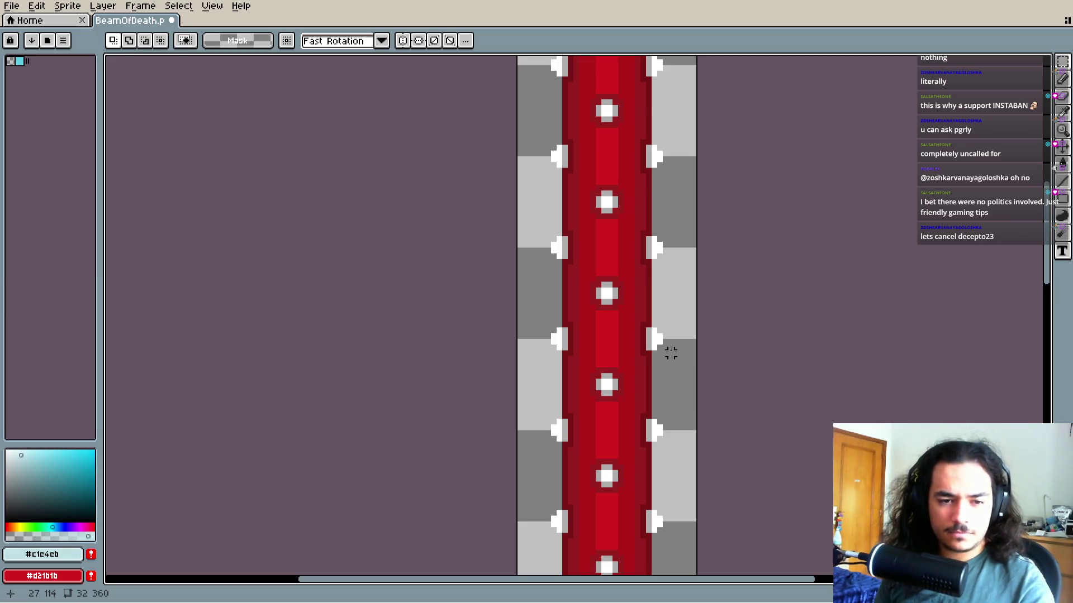
pyautogui.scroll(-2, 671, 352)
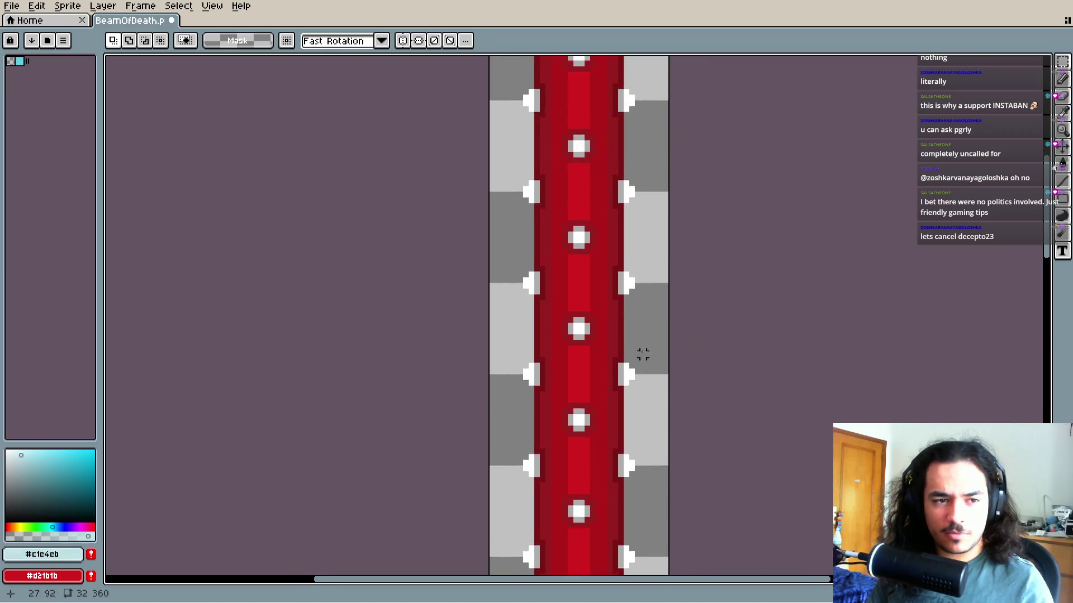
pyautogui.scroll(-4, 622, 411)
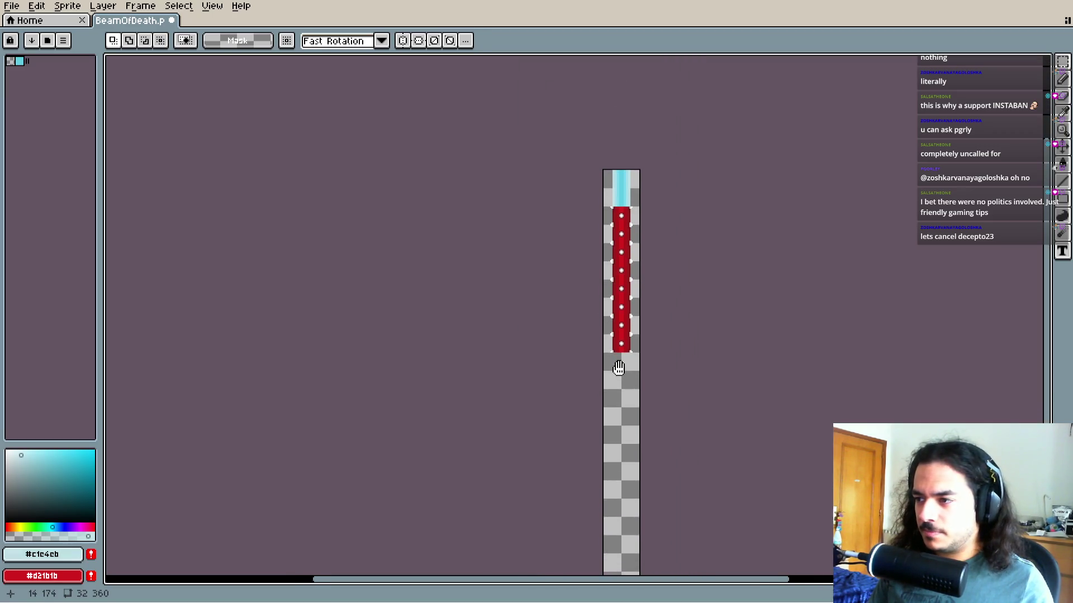
pyautogui.scroll(-2, 620, 399)
pyautogui.scroll(2, 606, 381)
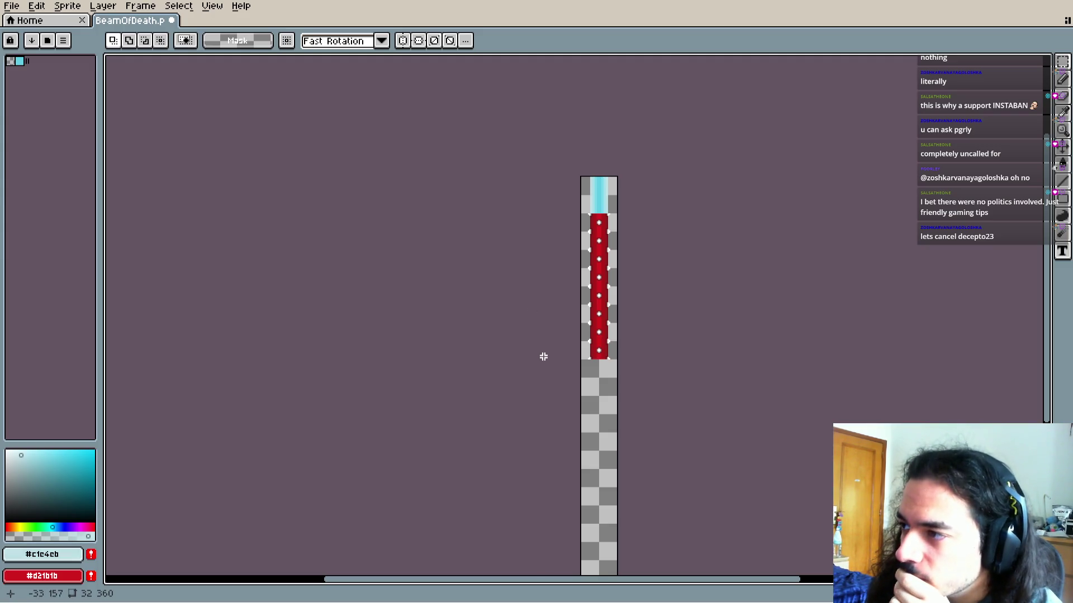
pyautogui.scroll(6, 581, 313)
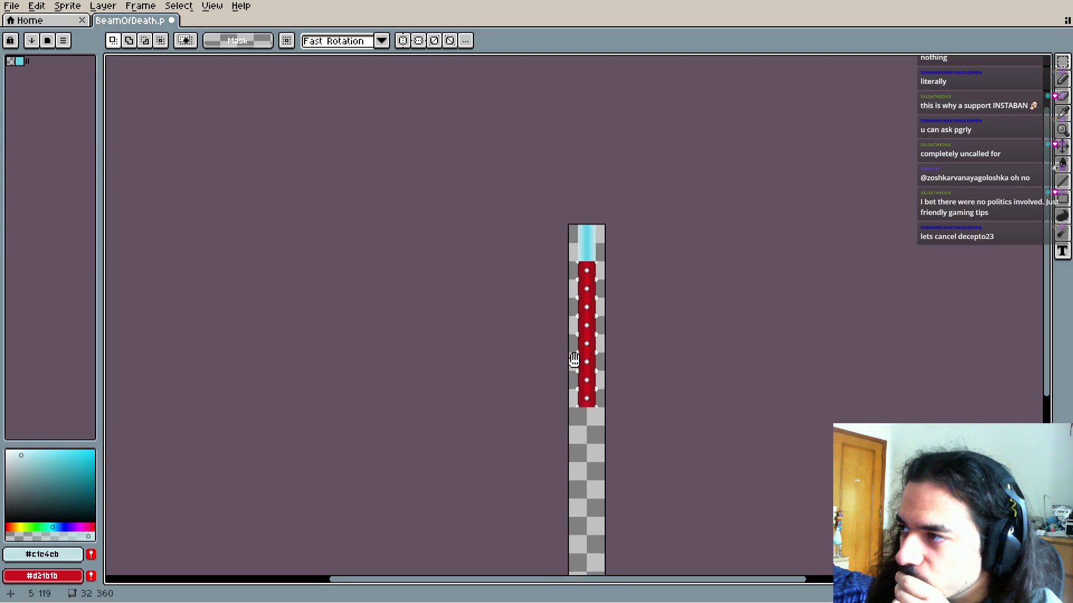
pyautogui.scroll(-2, 563, 277)
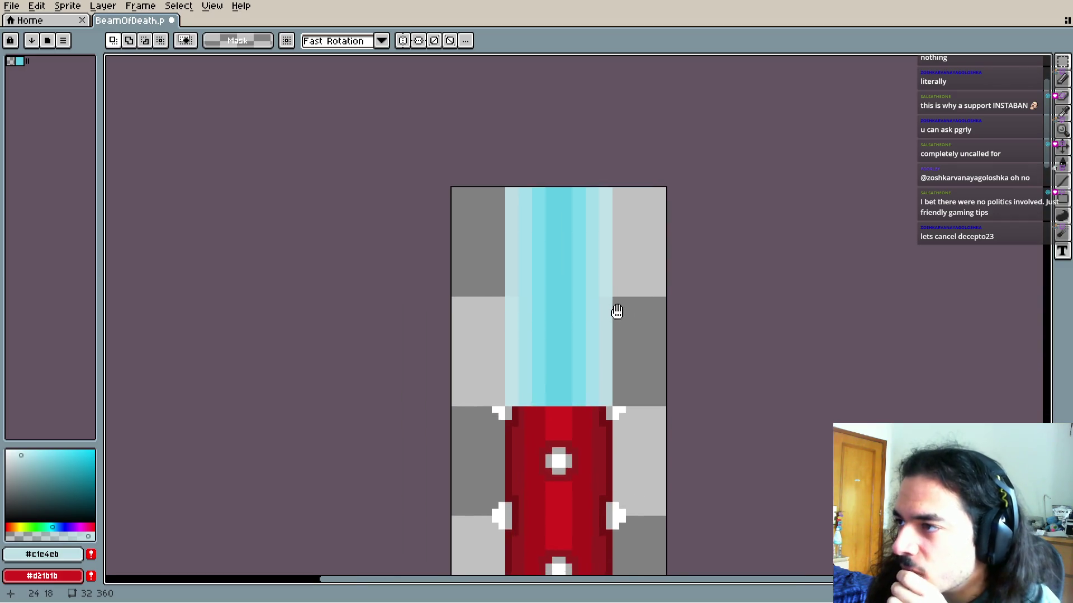
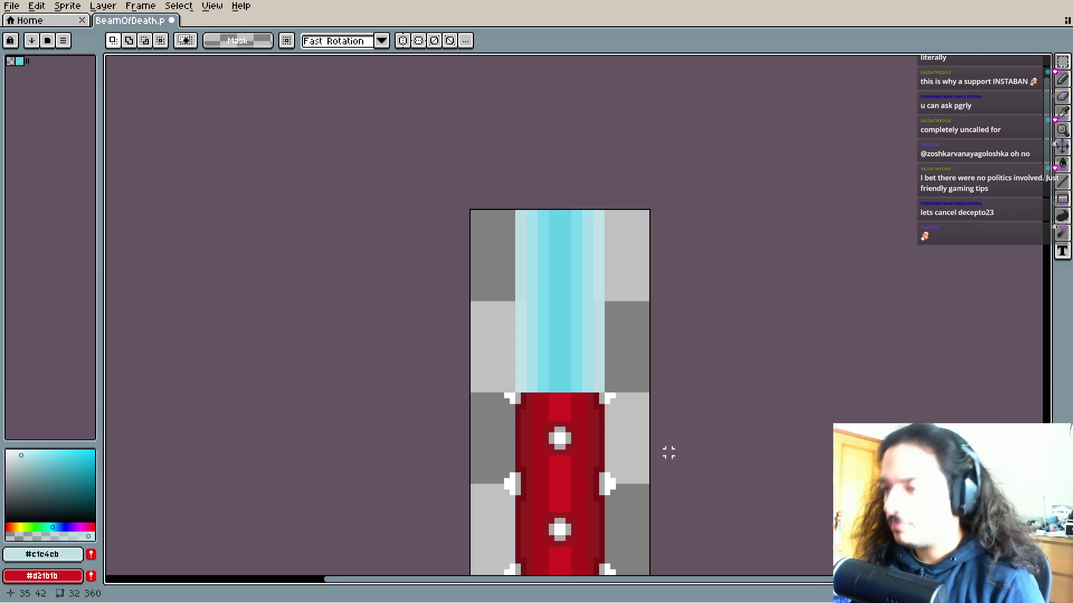
# Erase the repeated red beam tiles so only one red tile remains
pyautogui.scroll(-4, 601, 333)
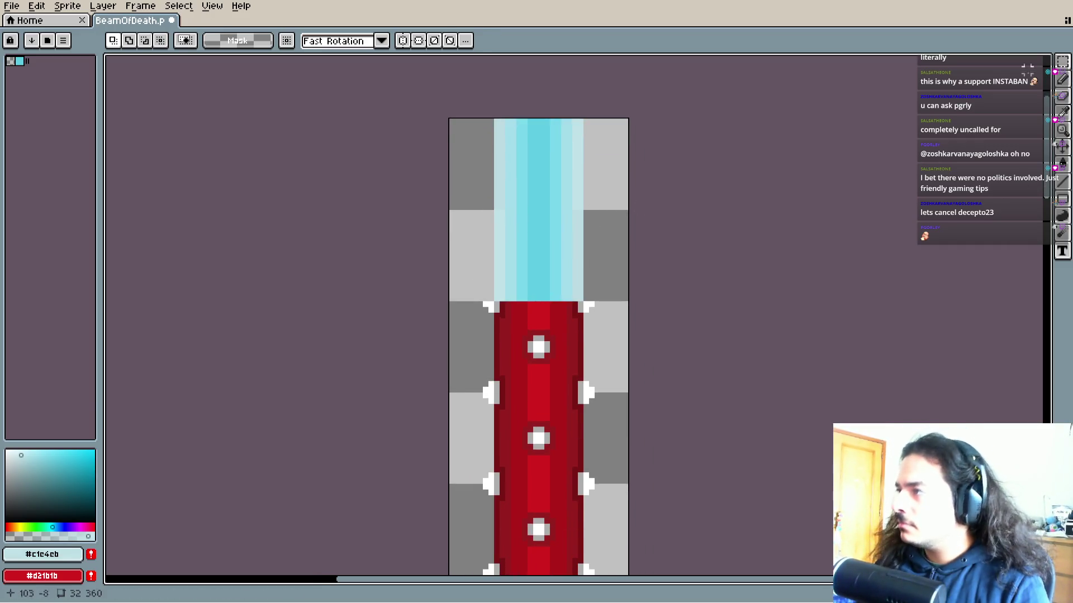
pyautogui.scroll(-2, 687, 175)
pyautogui.scroll(-3, 536, 263)
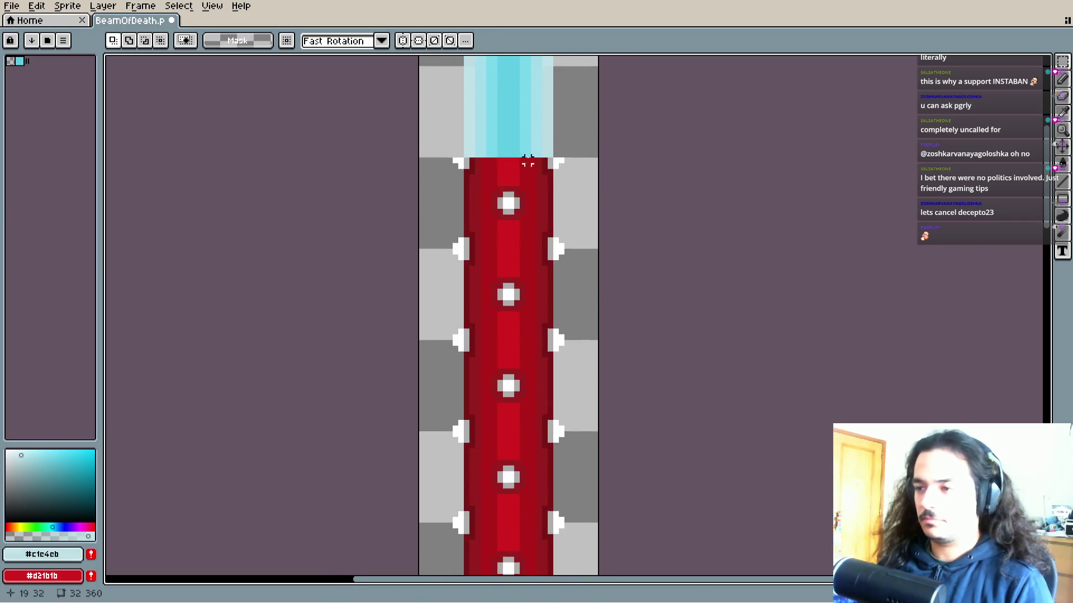
pyautogui.scroll(-6, 522, 249)
pyautogui.scroll(4, 521, 246)
pyautogui.moveTo(542, 513)
pyautogui.mouseDown()
pyautogui.moveTo(517, 287)
pyautogui.moveTo(478, 229)
pyautogui.mouseUp()
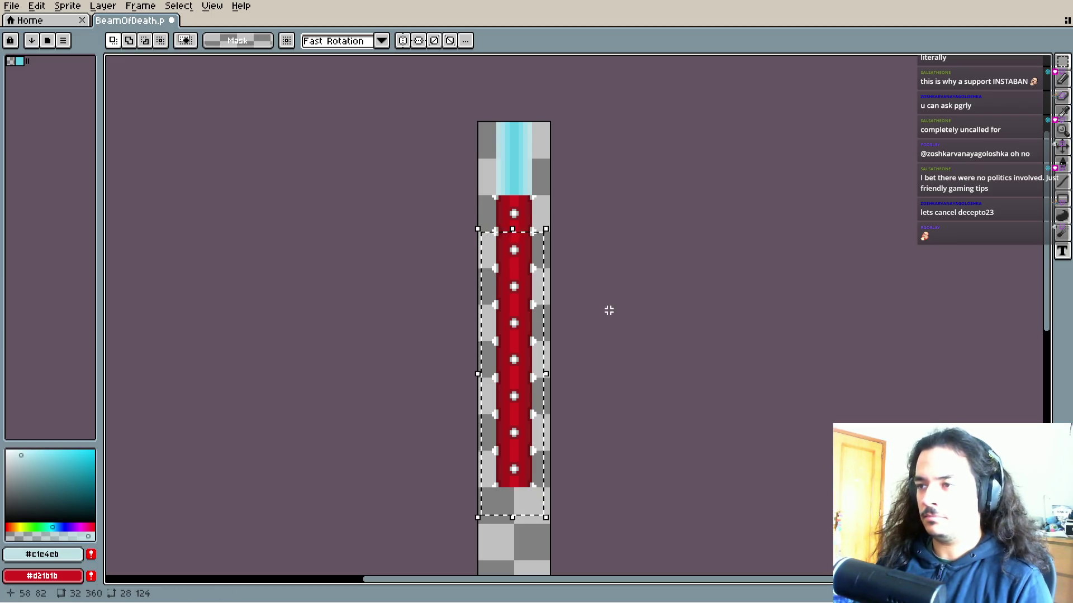
pyautogui.press('Delete')
# Move the remaining red tile further down the sprite, away from the cyan beam
pyautogui.scroll(3, 597, 274)
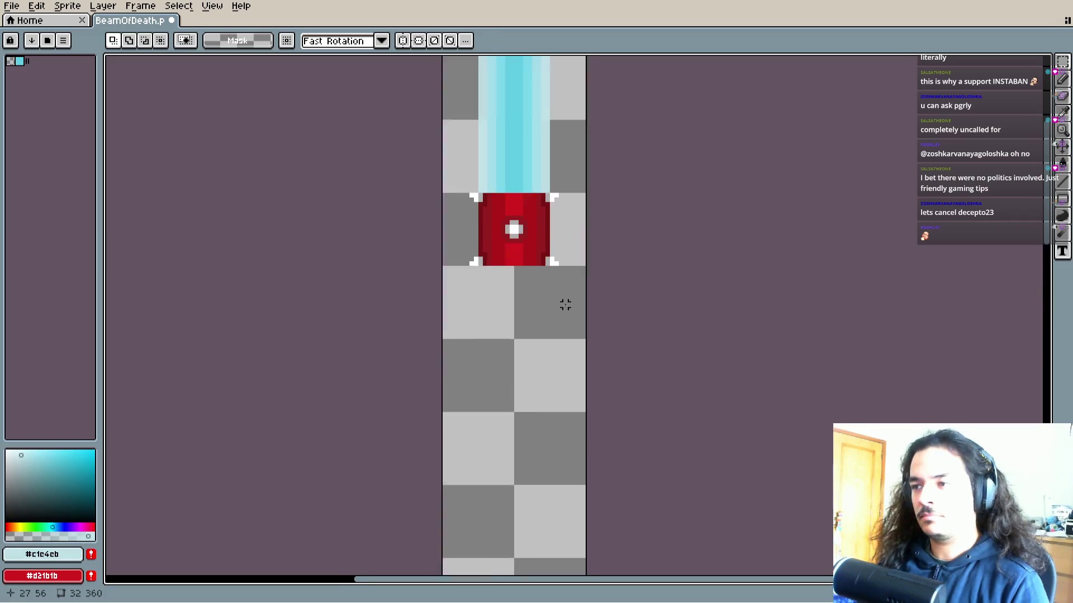
pyautogui.moveTo(602, 373); pyautogui.dragTo(472, 225)
pyautogui.hotkey('ctrl', 'd')
pyautogui.moveTo(597, 334)
pyautogui.mouseDown()
pyautogui.moveTo(478, 254)
pyautogui.moveTo(472, 225)
pyautogui.mouseUp()
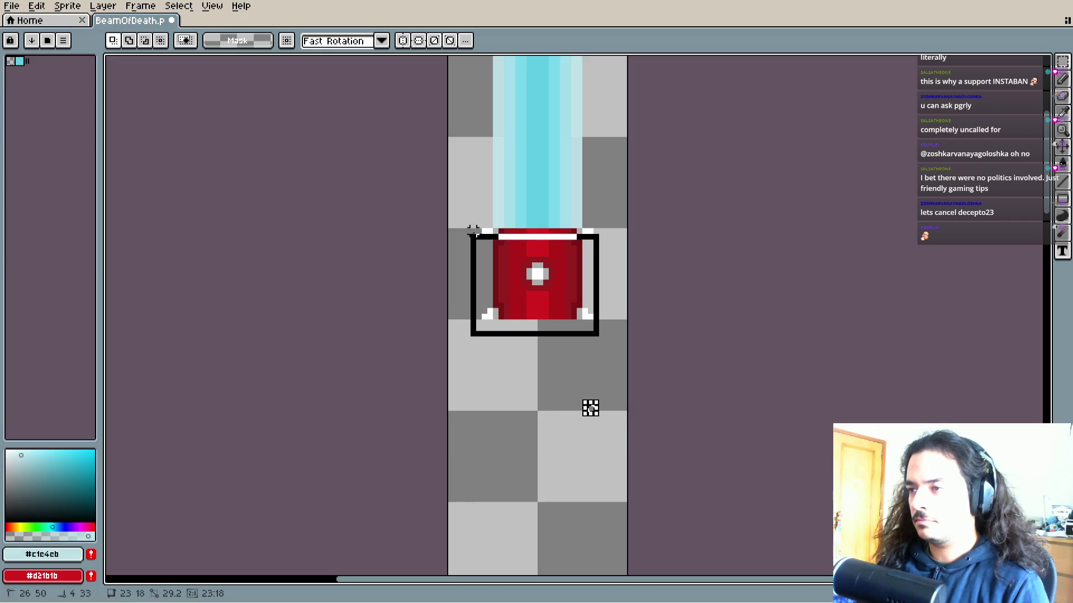
pyautogui.moveTo(578, 226)
pyautogui.mouseDown()
pyautogui.moveTo(558, 443)
pyautogui.moveTo(529, 314)
pyautogui.moveTo(557, 151)
pyautogui.moveTo(536, 336)
pyautogui.moveTo(505, 371)
pyautogui.moveTo(527, 352)
pyautogui.moveTo(539, 357)
pyautogui.mouseUp()
pyautogui.press('Return')
# Shift the top cyan beam tile 8 pixels left to the sprite's left edge
pyautogui.scroll(5, 545, 443)
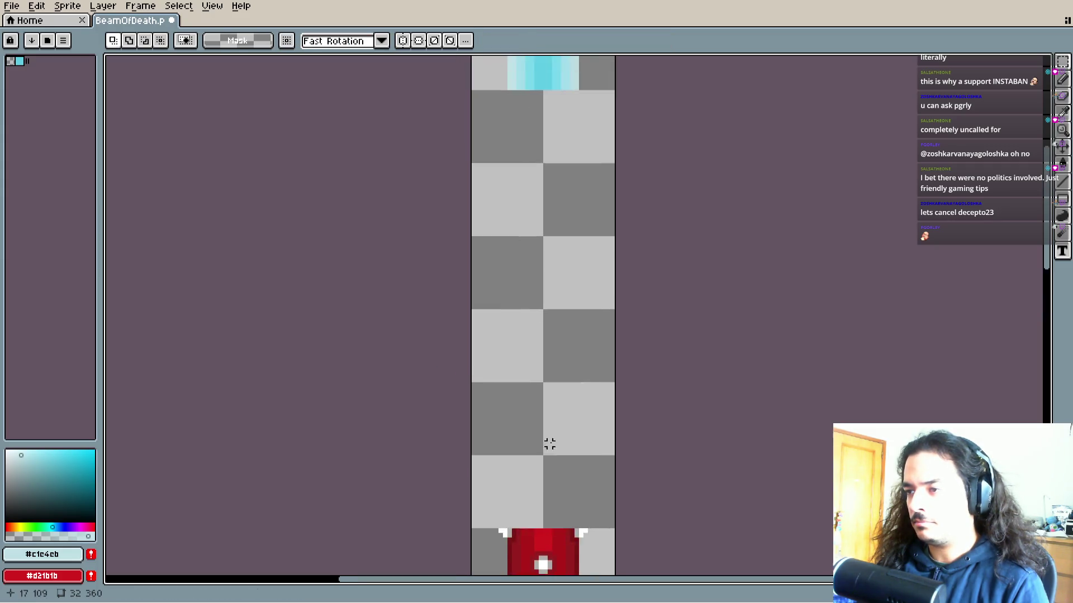
pyautogui.scroll(4, 548, 243)
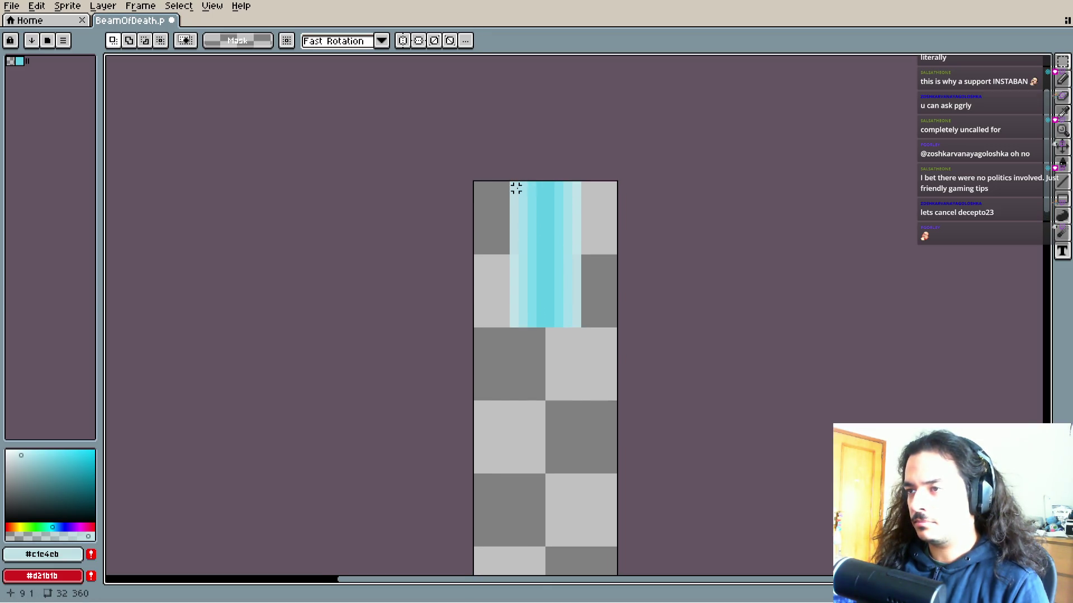
pyautogui.moveTo(511, 189)
pyautogui.mouseDown()
pyautogui.moveTo(493, 192)
pyautogui.moveTo(577, 227)
pyautogui.moveTo(563, 229)
pyautogui.mouseUp()
pyautogui.press('Left')
pyautogui.press('Left')
pyautogui.press('Left')
# Try repositioning the cyan beam tiles, moving the lower tile up and right
pyautogui.click(561, 379)
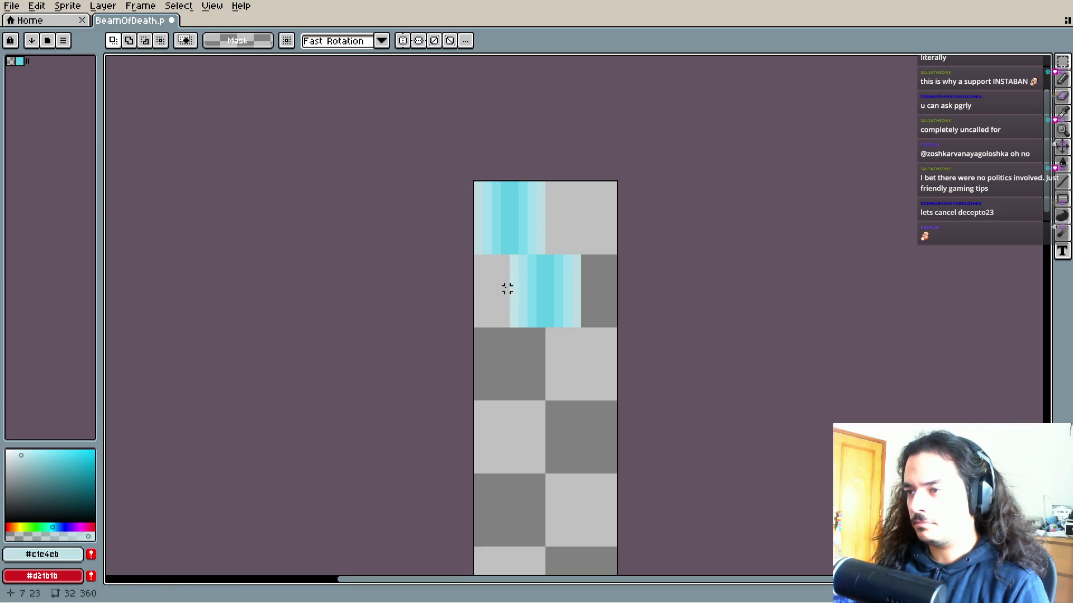
pyautogui.moveTo(511, 256)
pyautogui.mouseDown()
pyautogui.moveTo(579, 326)
pyautogui.moveTo(581, 246)
pyautogui.mouseUp()
pyautogui.click(577, 278)
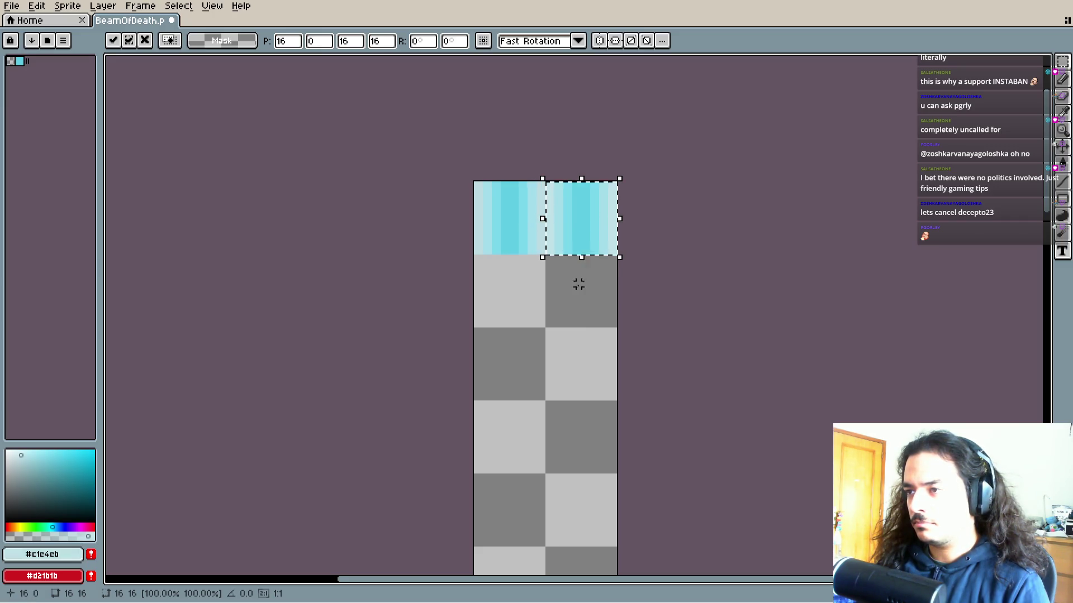
pyautogui.scroll(8, 546, 304)
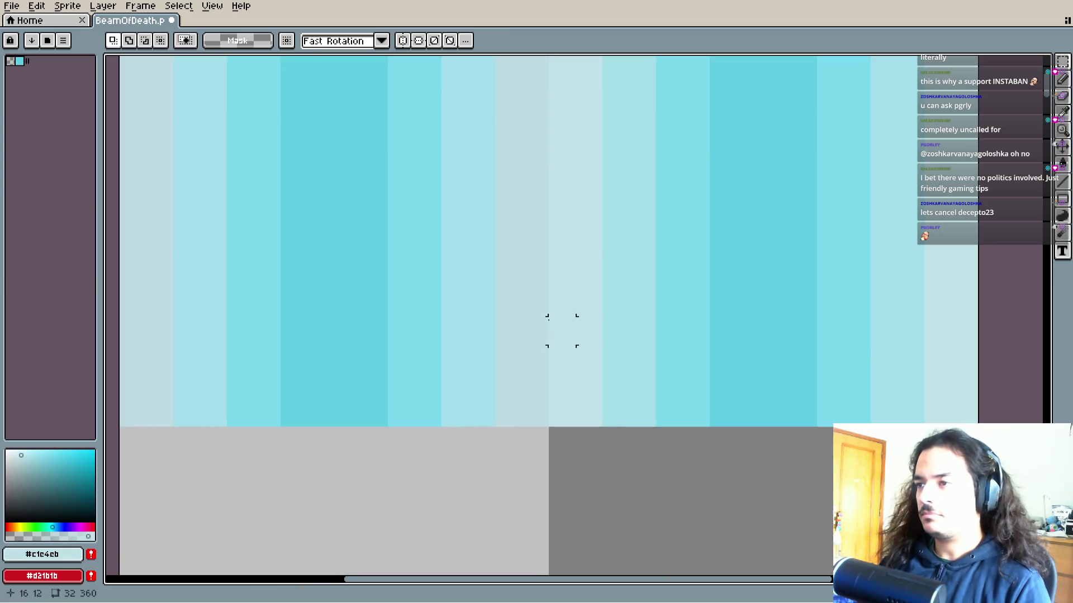
pyautogui.scroll(-2, 562, 353)
# Undo the cyan tile moves to restore the original layout and save BeamOfDeath.png
pyautogui.hotkey('ctrl', 'z')
pyautogui.hotkey('ctrl', 'z')
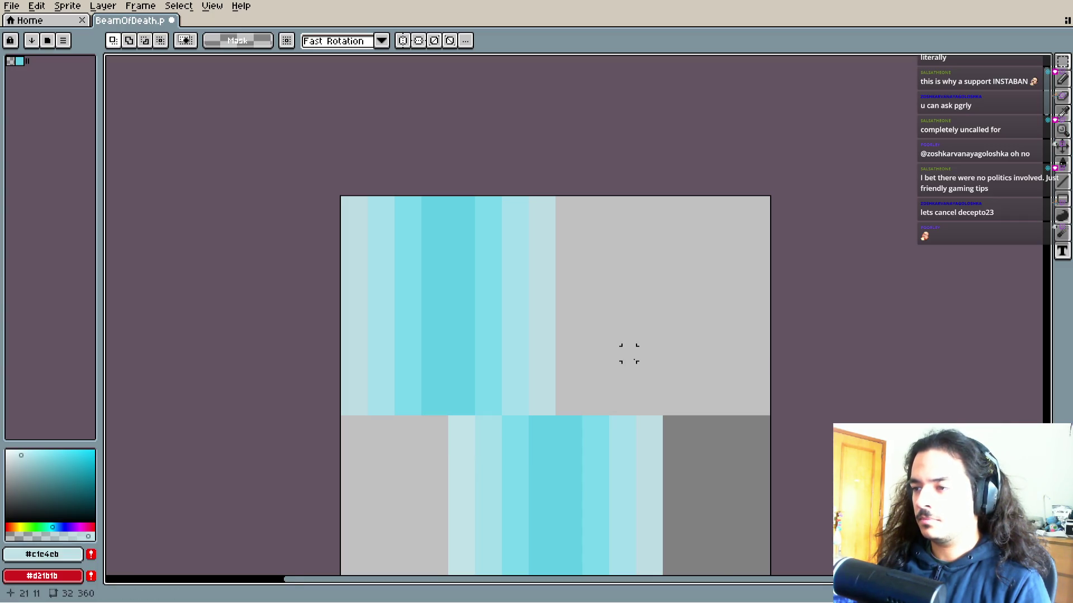
pyautogui.scroll(-2, 642, 367)
pyautogui.hotkey('ctrl', 'z')
pyautogui.hotkey('ctrl', 'z')
pyautogui.hotkey('ctrl', 'z')
pyautogui.hotkey('ctrl', 'z')
pyautogui.hotkey('ctrl', 'z')
pyautogui.hotkey('ctrl', 'z')
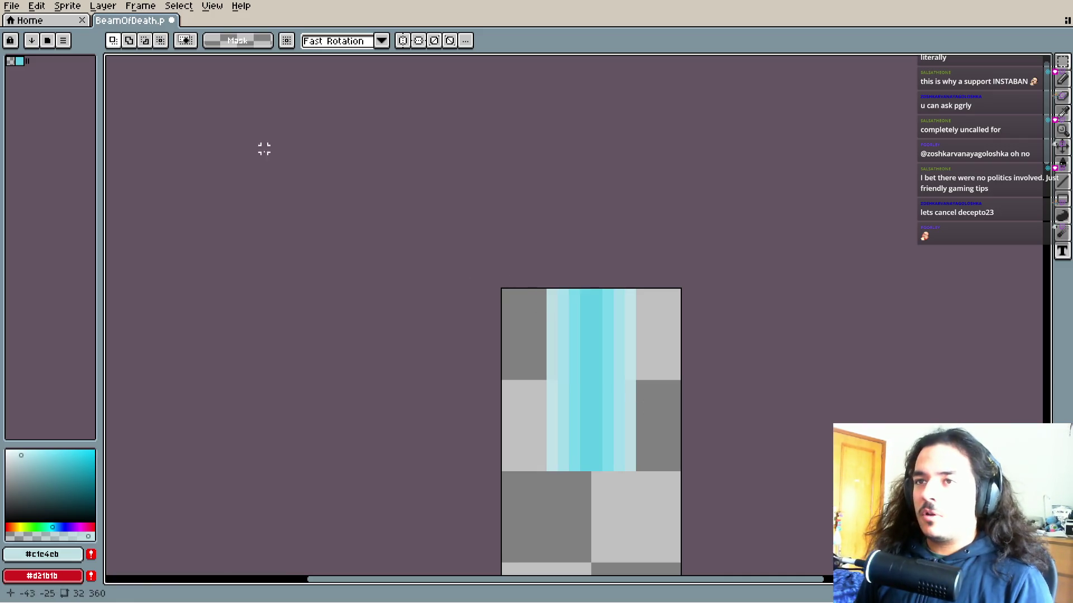
pyautogui.hotkey('ctrl', 's')
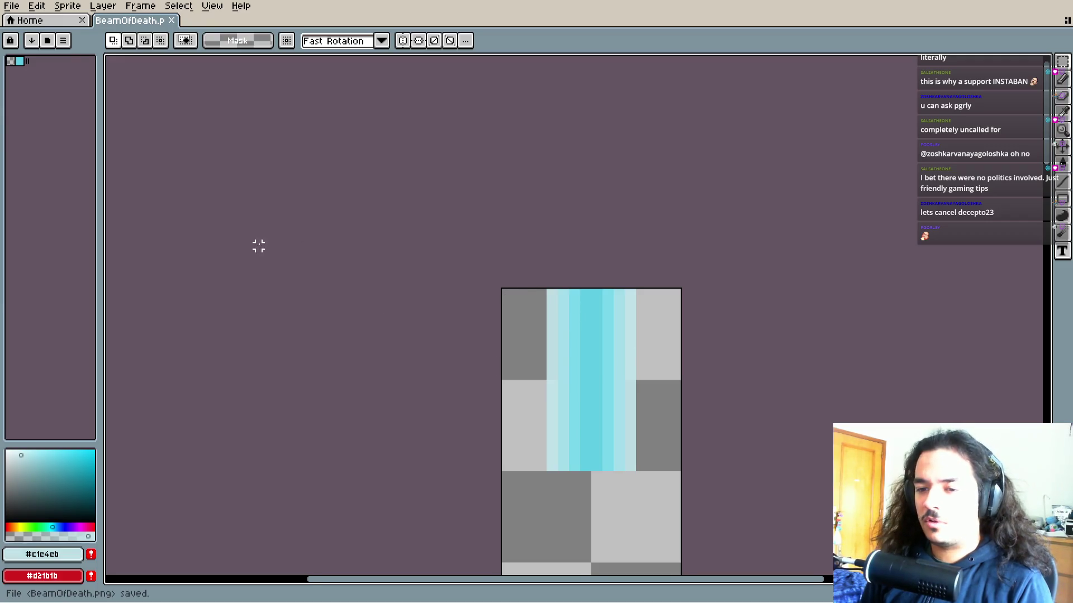
pyautogui.scroll(-1, 243, 201)
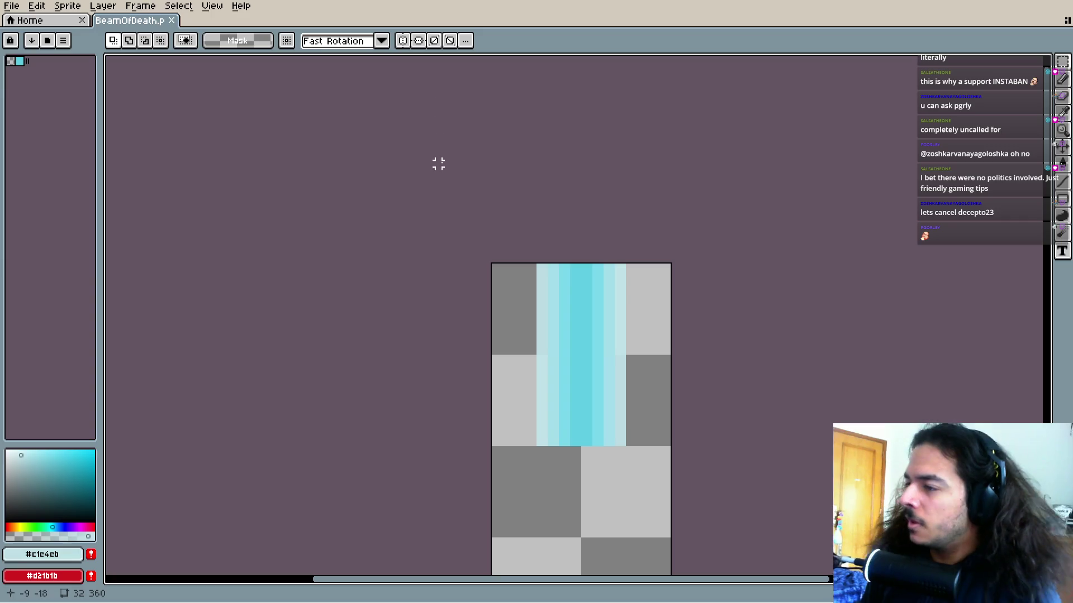
pyautogui.click(11, 7)
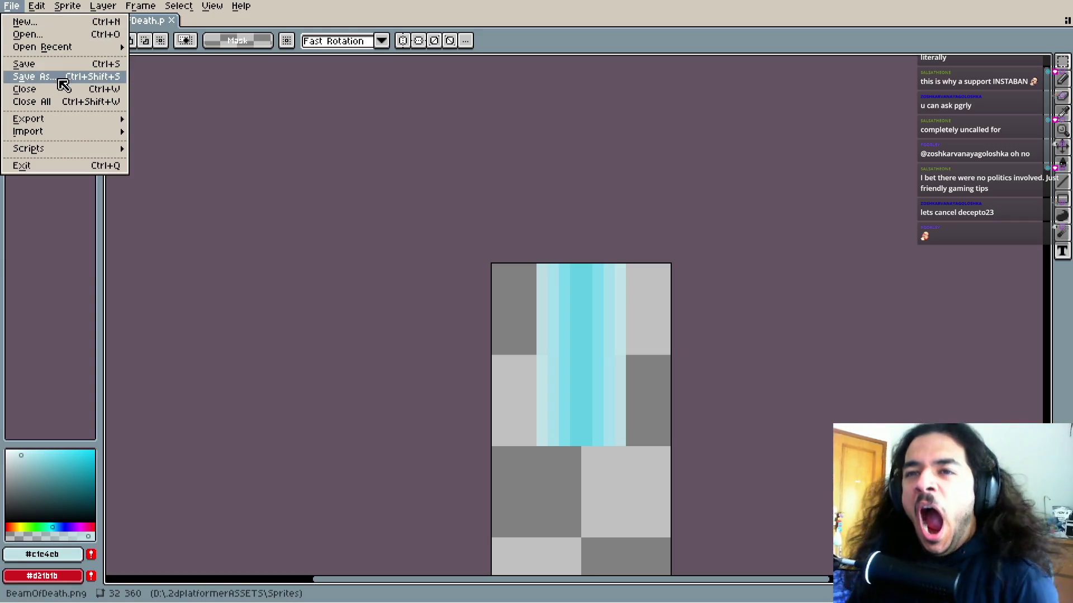
pyautogui.moveTo(67, 119)
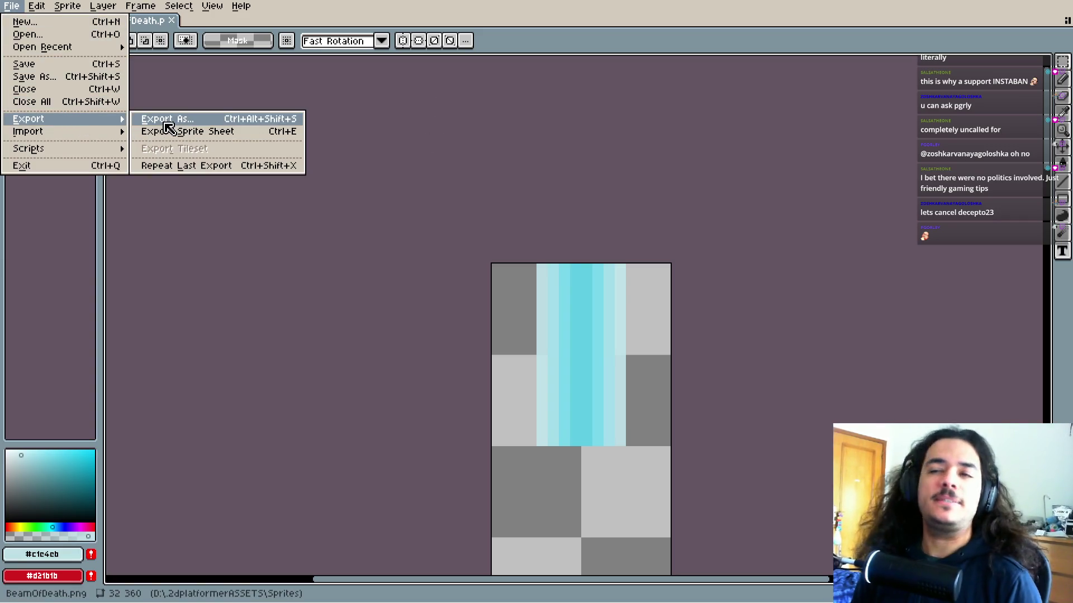
pyautogui.click(148, 90)
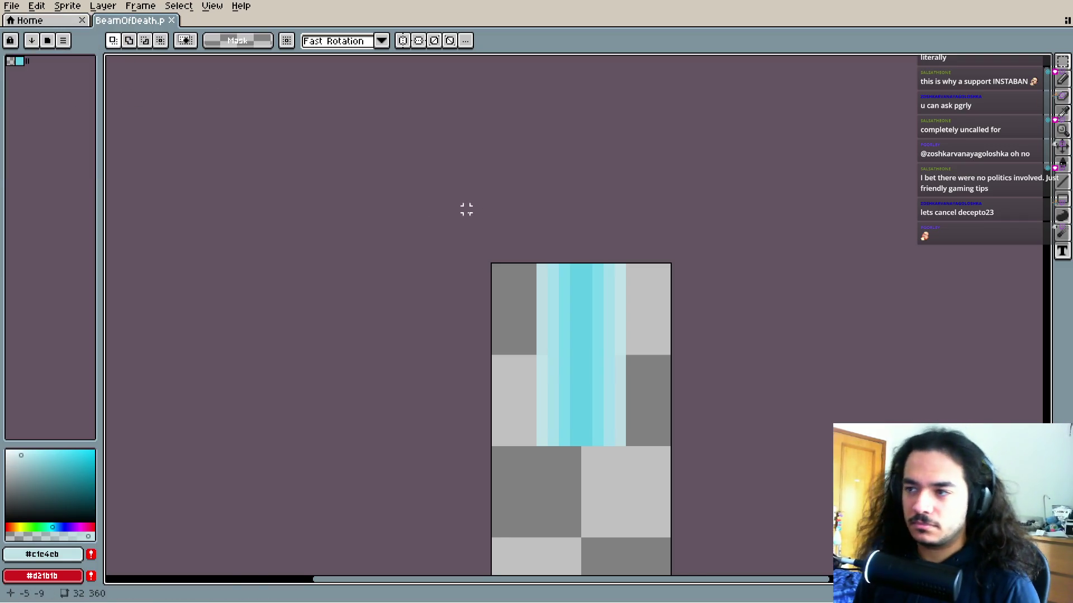
pyautogui.moveTo(460, 209); pyautogui.dragTo(562, 110)
pyautogui.scroll(-1, 424, 125)
pyautogui.moveTo(403, 177); pyautogui.dragTo(378, 216)
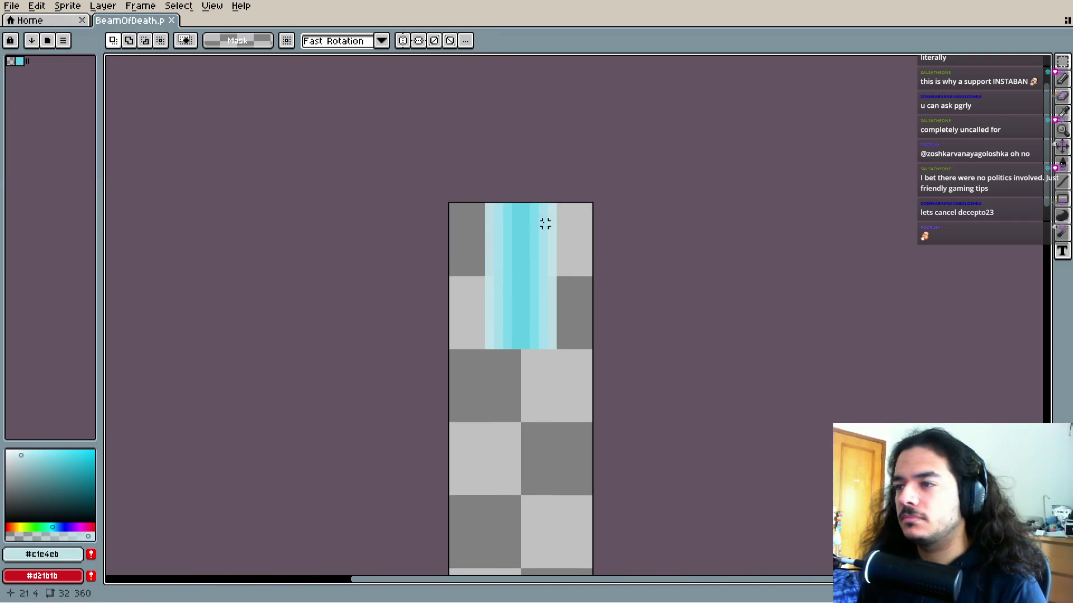
pyautogui.moveTo(487, 205); pyautogui.dragTo(557, 278)
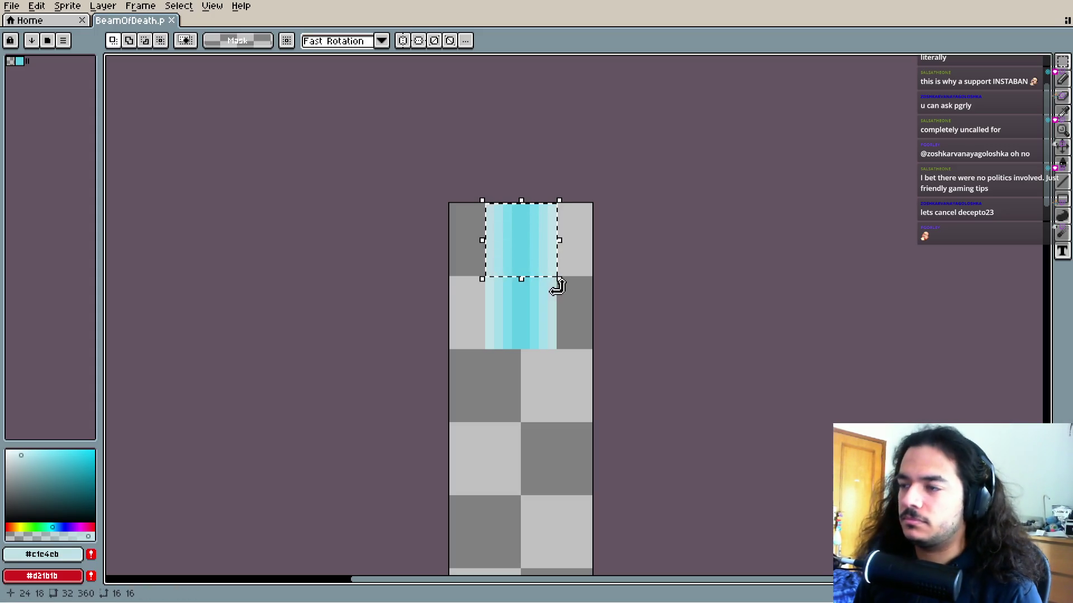
pyautogui.click(13, 6)
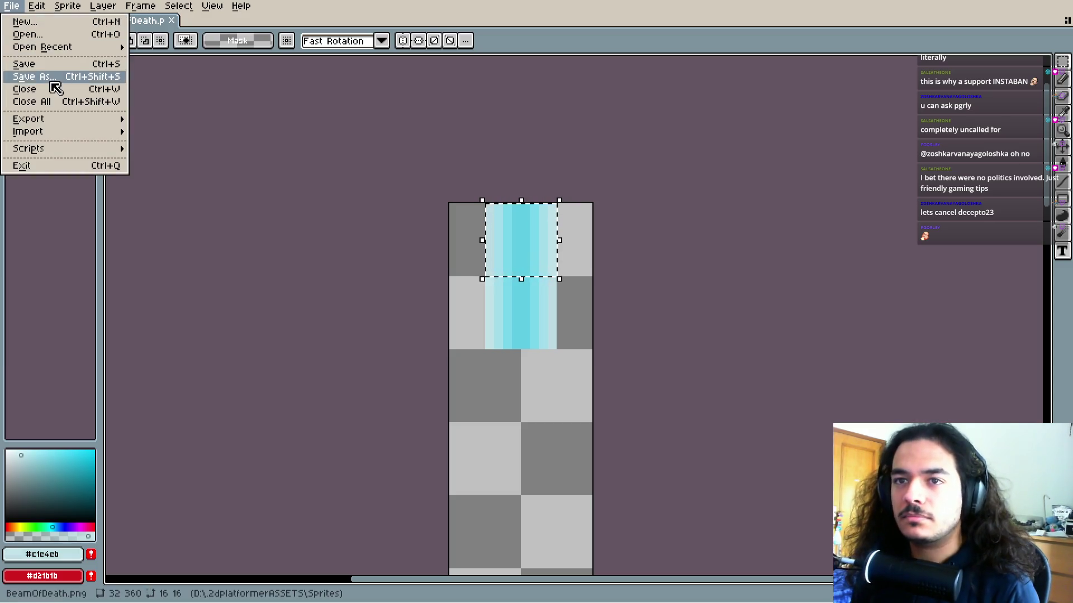
pyautogui.moveTo(64, 124)
pyautogui.click(181, 122)
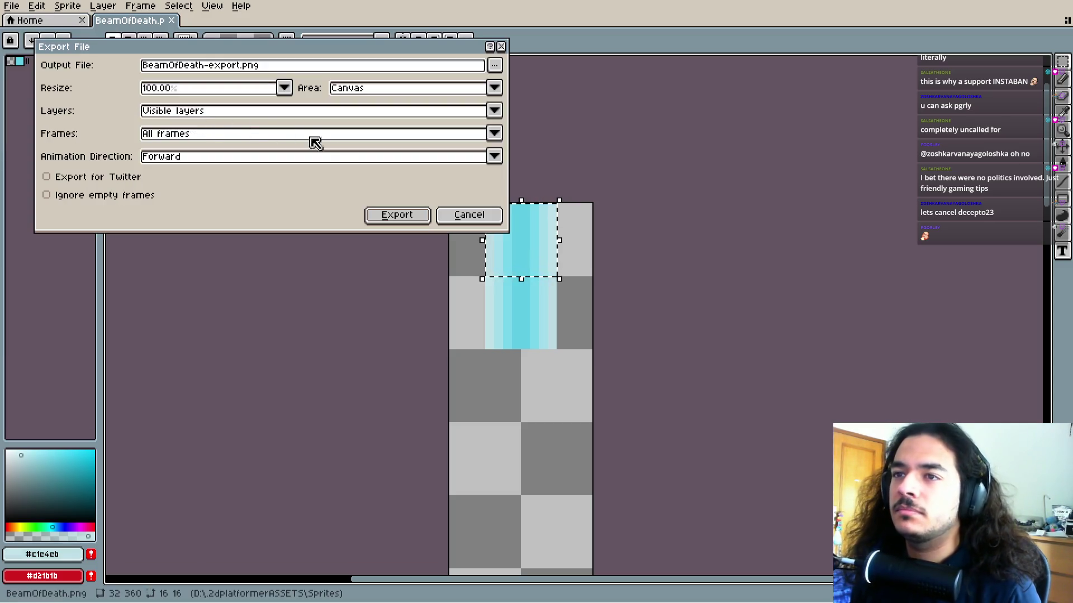
pyautogui.click(461, 221)
pyautogui.click(356, 173)
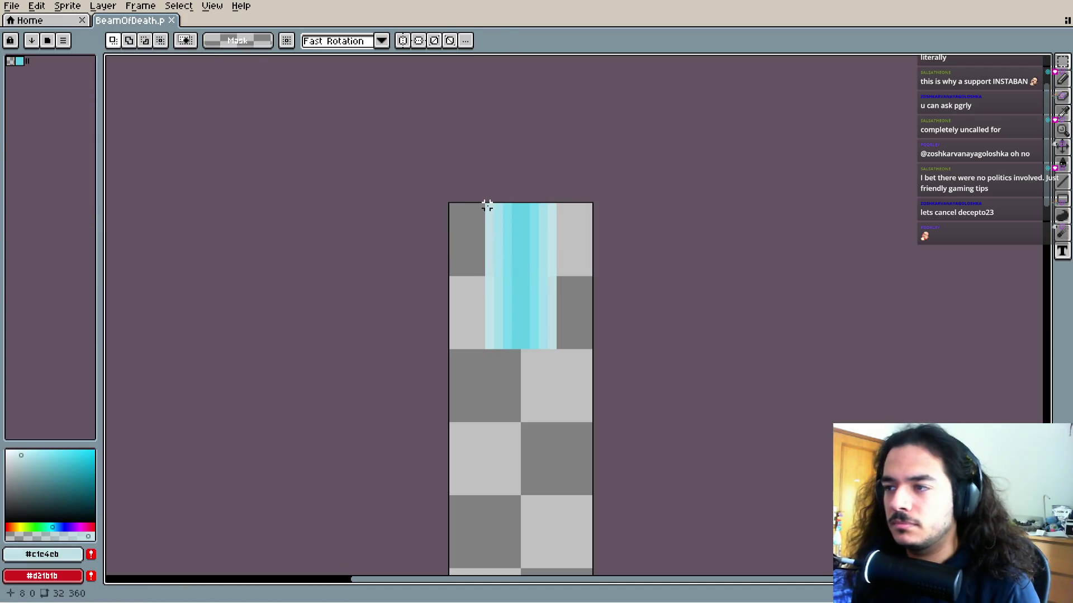
# Place the red tile directly beneath the cyan beam tiles and save the sprite in Aseprite format
pyautogui.scroll(-7, 487, 207)
pyautogui.scroll(8, 515, 296)
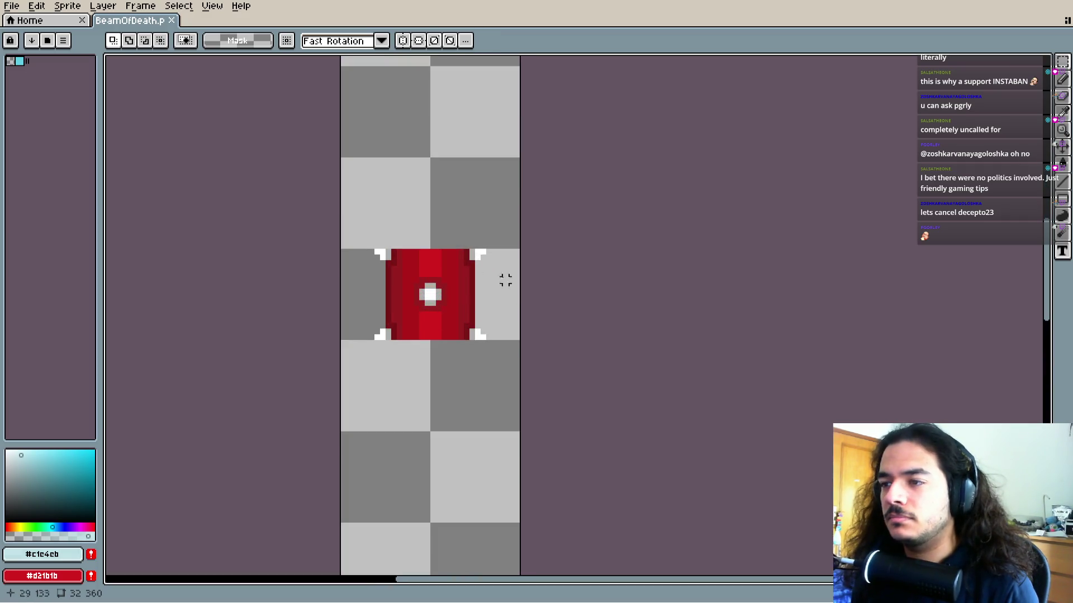
pyautogui.moveTo(377, 252)
pyautogui.mouseDown()
pyautogui.moveTo(482, 337)
pyautogui.moveTo(433, 251)
pyautogui.moveTo(421, 426)
pyautogui.moveTo(444, 369)
pyautogui.moveTo(447, 252)
pyautogui.moveTo(451, 378)
pyautogui.moveTo(469, 336)
pyautogui.moveTo(467, 240)
pyautogui.moveTo(479, 233)
pyautogui.moveTo(481, 256)
pyautogui.mouseUp()
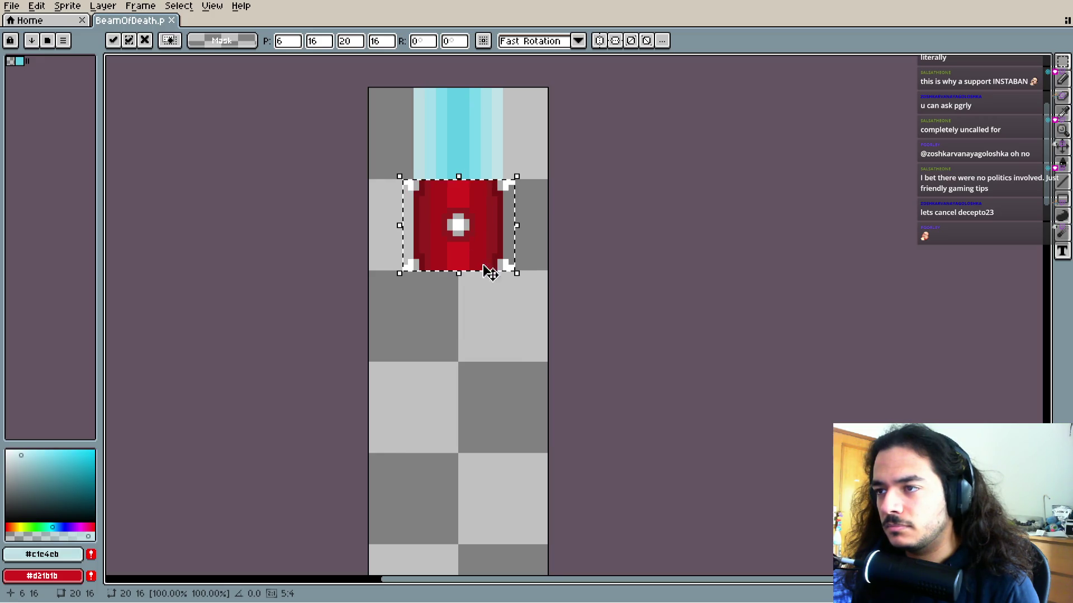
pyautogui.click(500, 345)
pyautogui.hotkey('ctrl', 's')
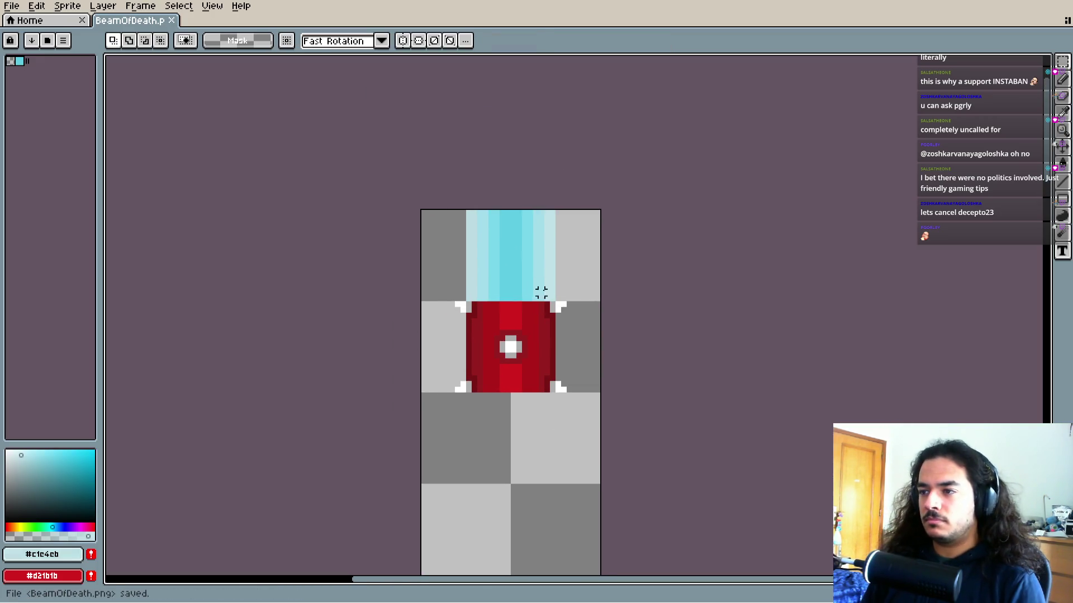
pyautogui.click(12, 6)
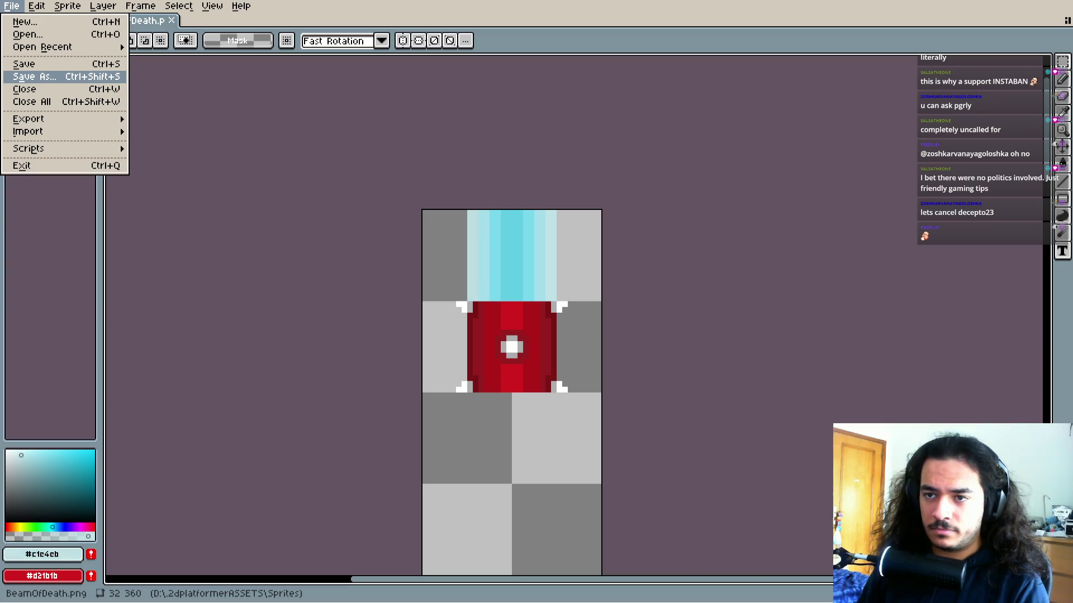
pyautogui.click(442, 295)
# Crop the canvas to a 16×16 area around the top cyan tile and save it
pyautogui.hotkey('ctrl', 'alt', 'c')
pyautogui.moveTo(553, 395); pyautogui.dragTo(548, 319)
pyautogui.scroll(10, 593, 200)
pyautogui.scroll(5, 593, 200)
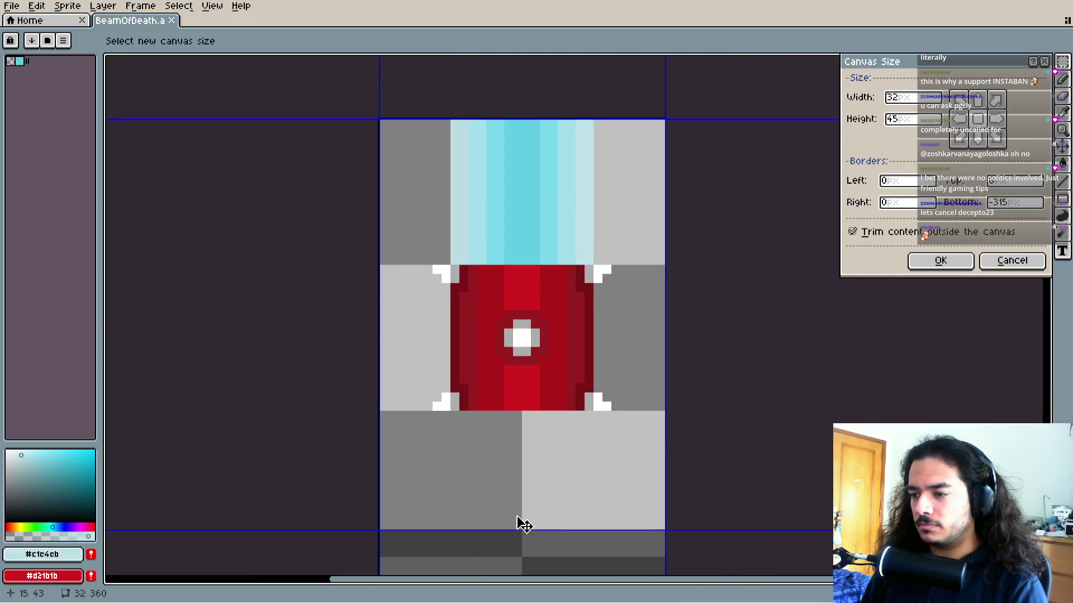
pyautogui.moveTo(515, 526); pyautogui.dragTo(510, 264)
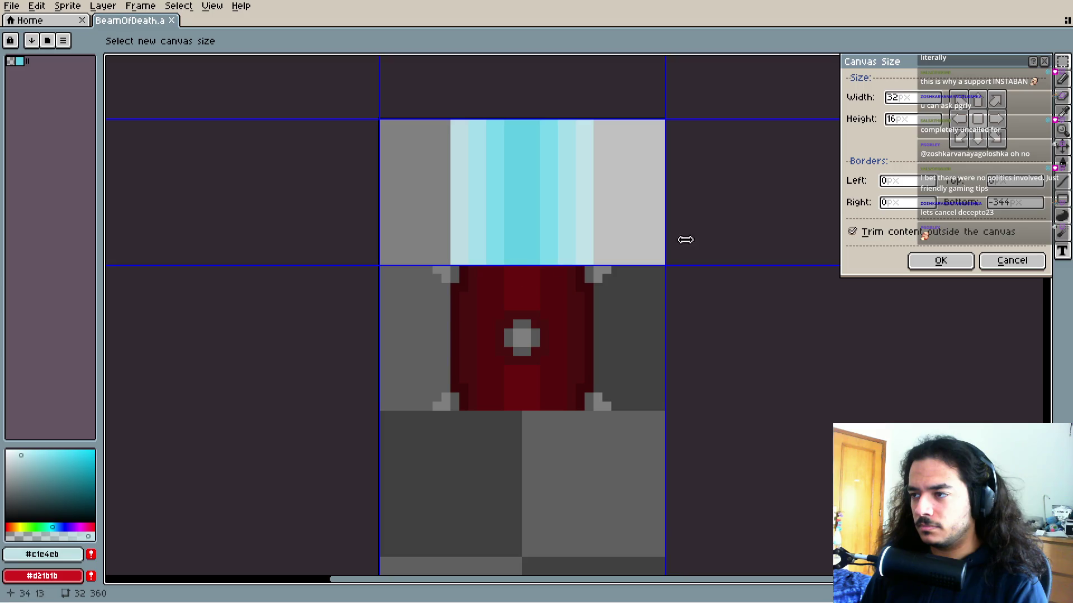
pyautogui.moveTo(664, 197); pyautogui.dragTo(596, 190)
pyautogui.moveTo(378, 190); pyautogui.dragTo(444, 190)
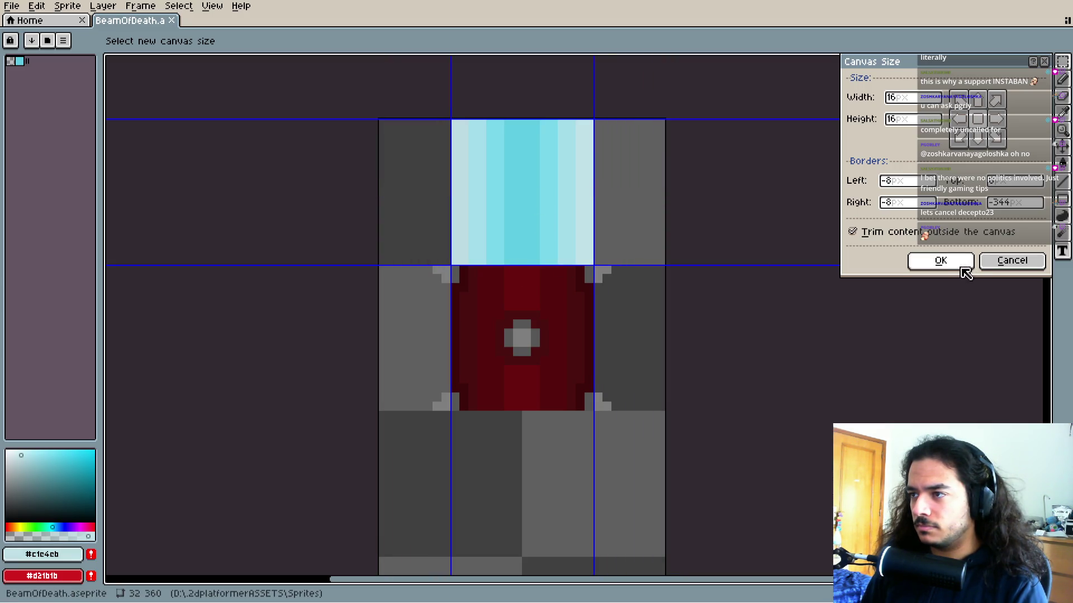
pyautogui.click(962, 261)
pyautogui.hotkey('ctrl', 's')
pyautogui.click(11, 6)
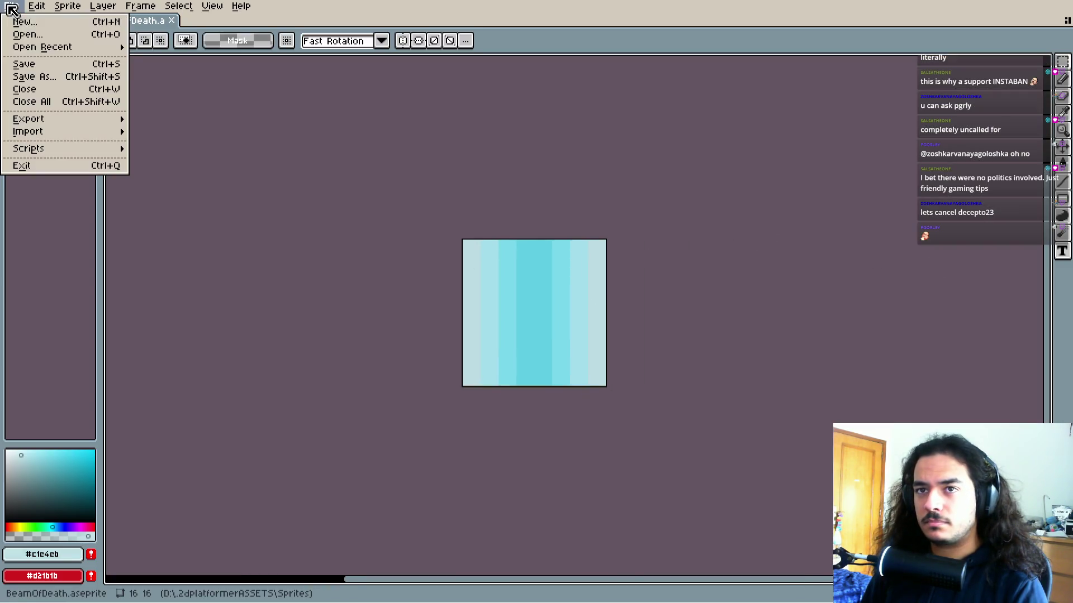
# Export the cyan beam over BeamOfDeath.png, confirming the overwrite, and return to Godot
pyautogui.moveTo(50, 119)
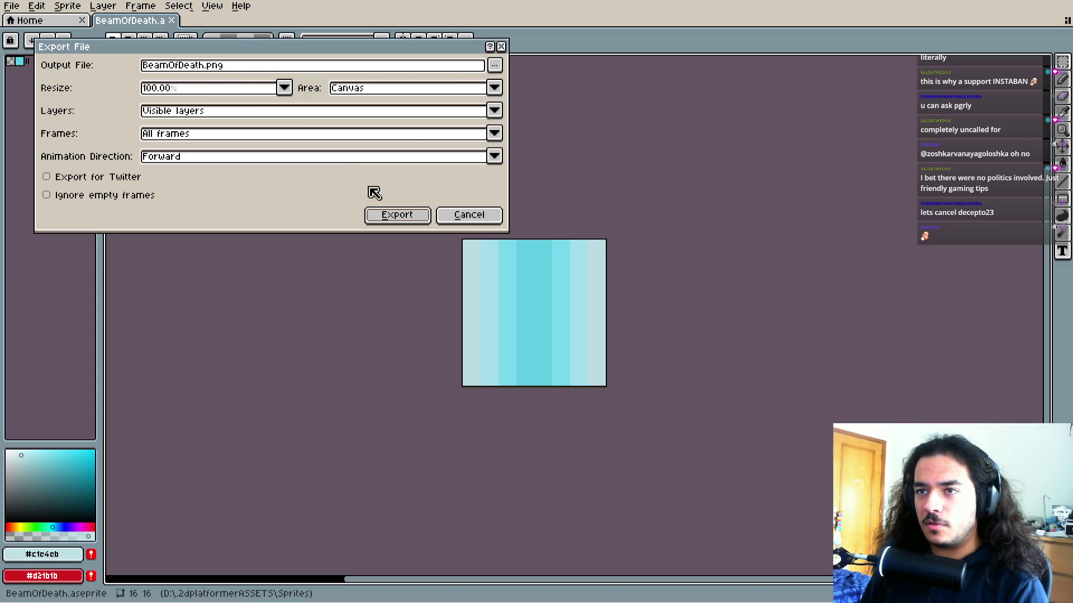
pyautogui.click(494, 64)
pyautogui.click(436, 180)
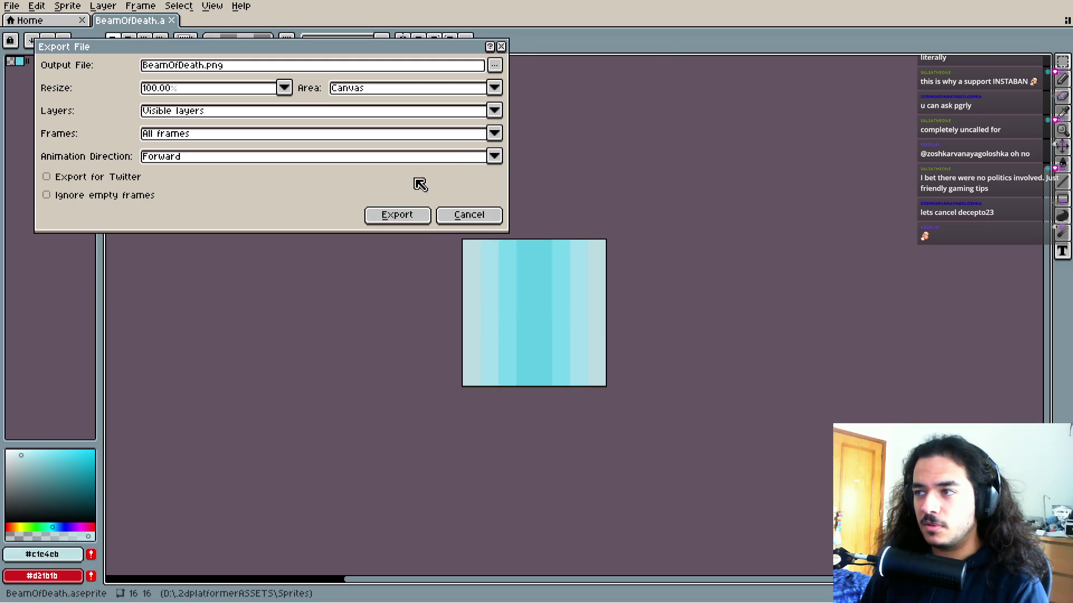
pyautogui.click(391, 215)
pyautogui.click(506, 334)
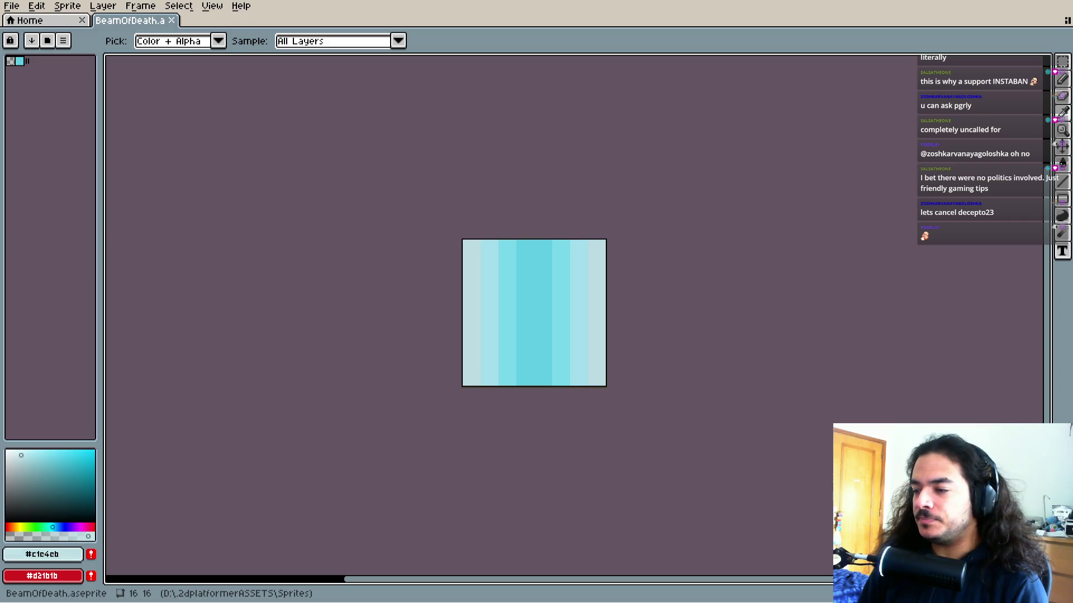
pyautogui.press('m')
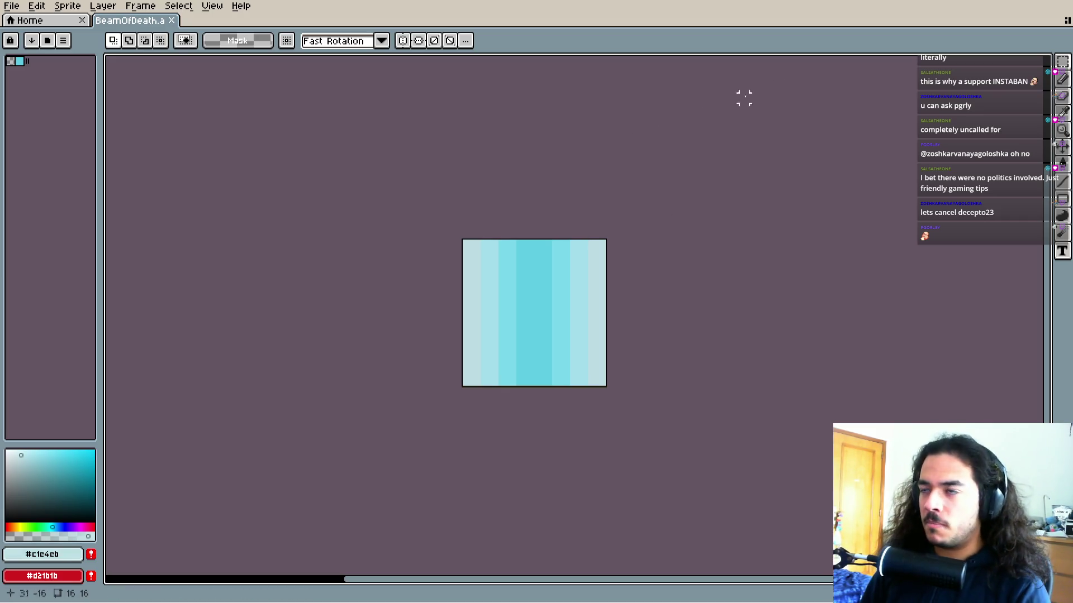
pyautogui.hotkey('alt', 'Tab')
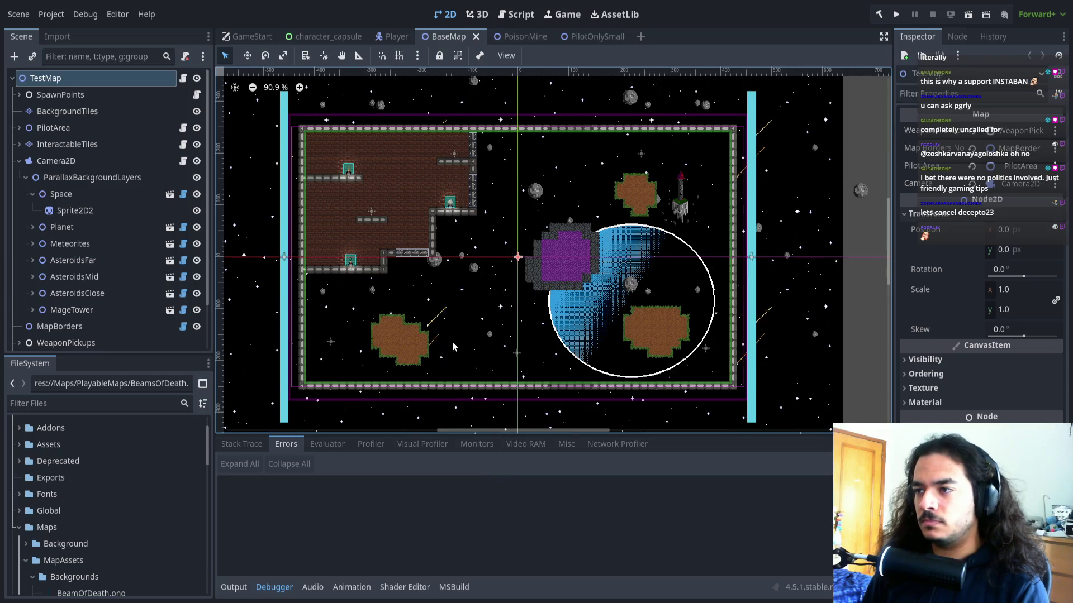
pyautogui.scroll(4, 453, 346)
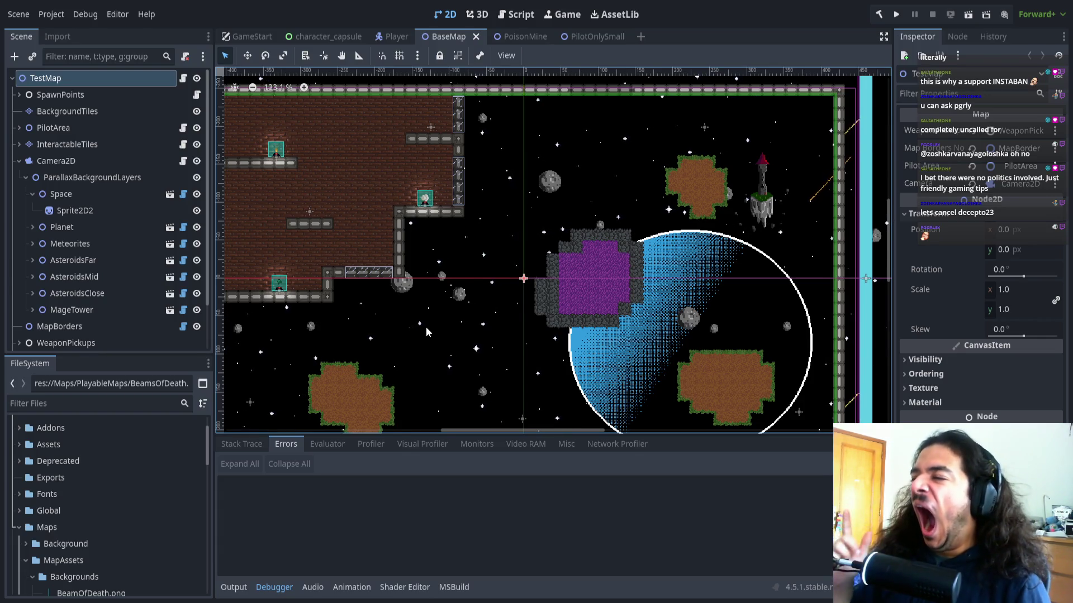
pyautogui.scroll(3, 499, 200)
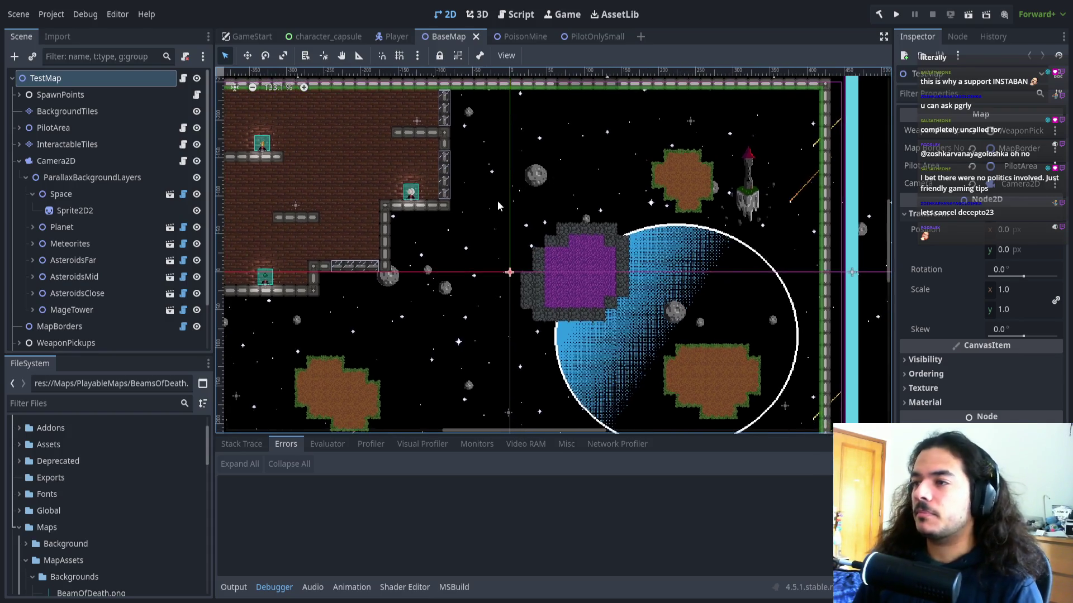
pyautogui.scroll(-1, 534, 196)
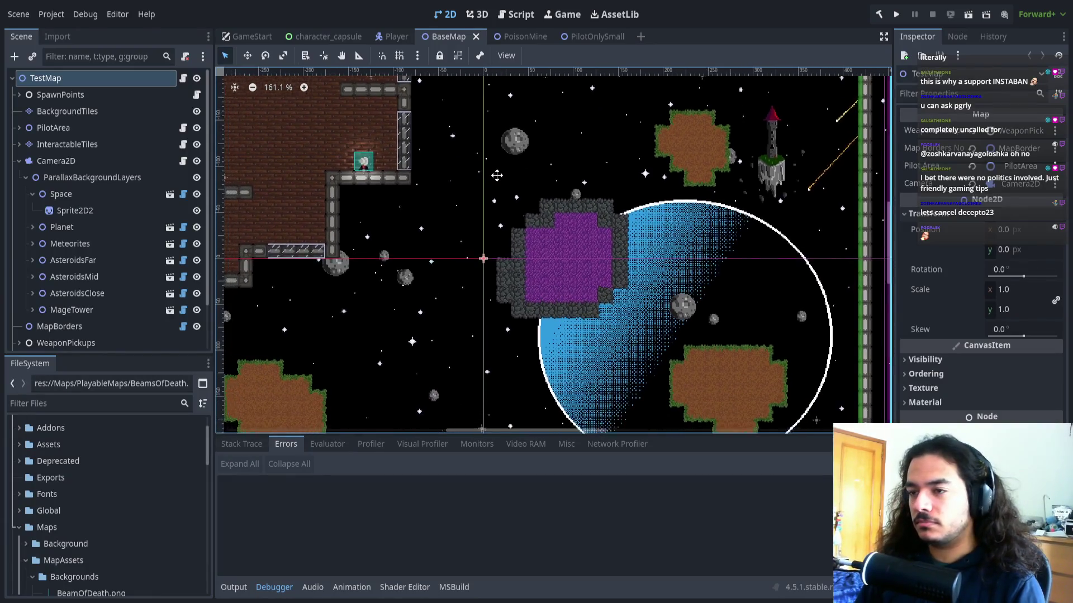
pyautogui.scroll(-2, 580, 184)
pyautogui.hscroll(2, 568, 186)
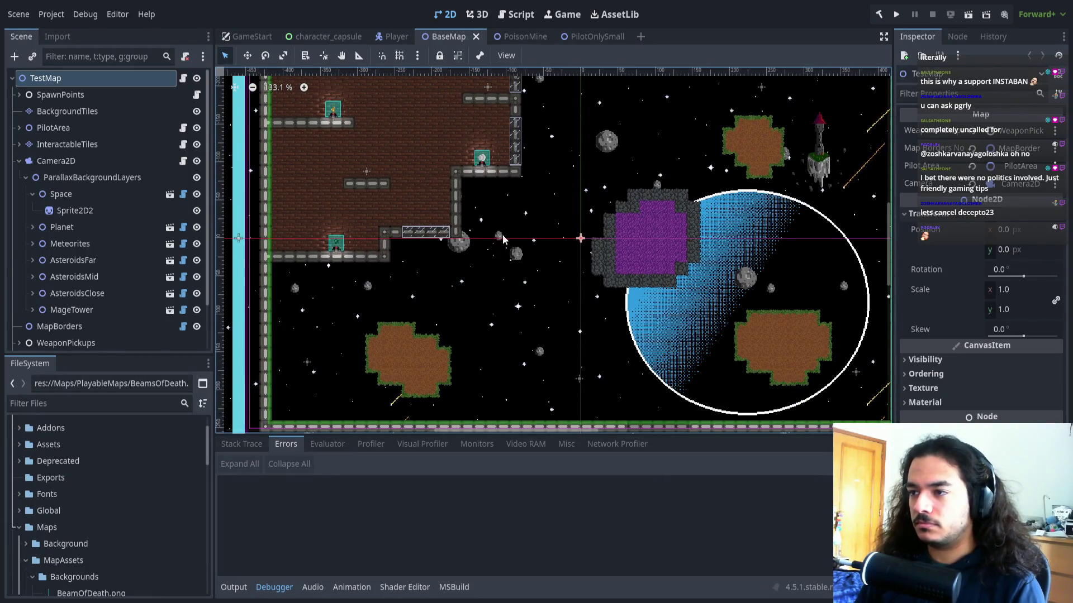
pyautogui.hscroll(3, 534, 217)
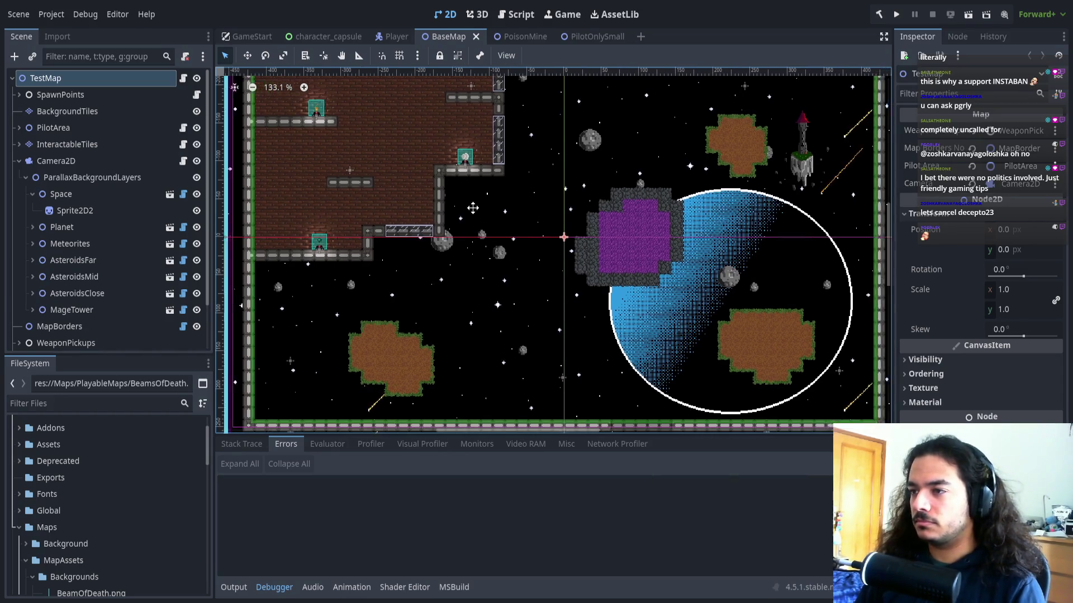
# Collapse the Space and parallax layer nodes and centre the view on BeamOfDeadRight
pyautogui.click(32, 193)
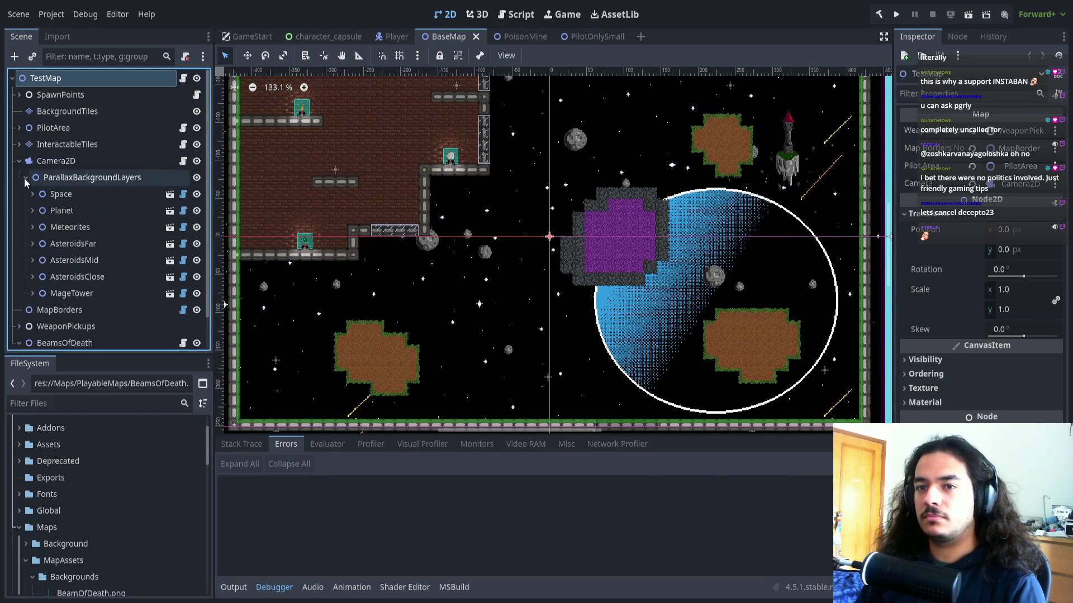
pyautogui.click(26, 177)
pyautogui.click(60, 183)
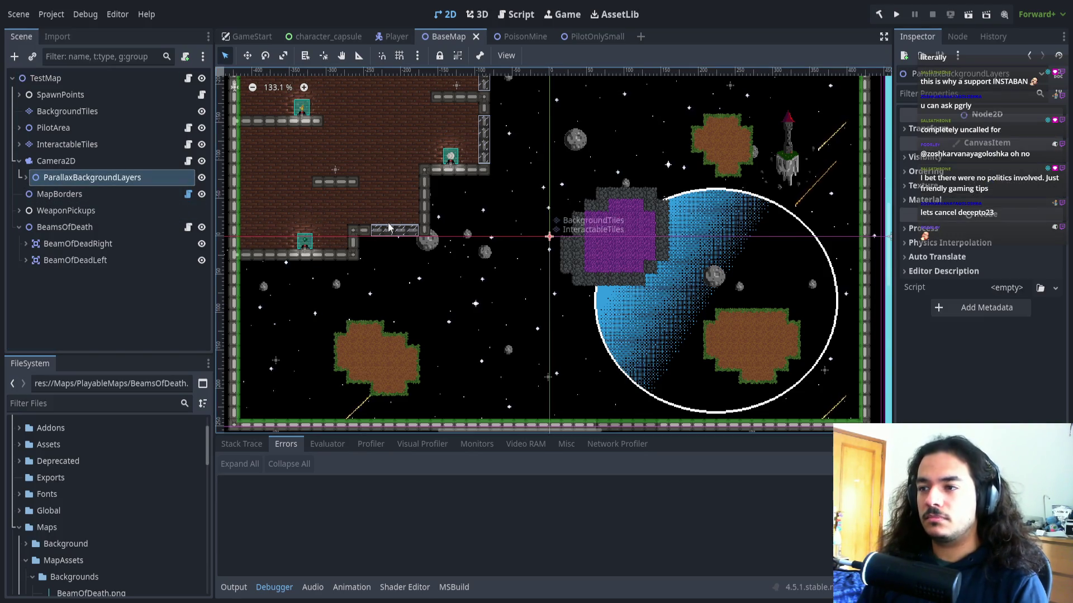
pyautogui.hscroll(-5, 459, 197)
pyautogui.scroll(-3, 434, 198)
pyautogui.scroll(-3, 434, 198)
pyautogui.scroll(1, 434, 197)
pyautogui.click(77, 244)
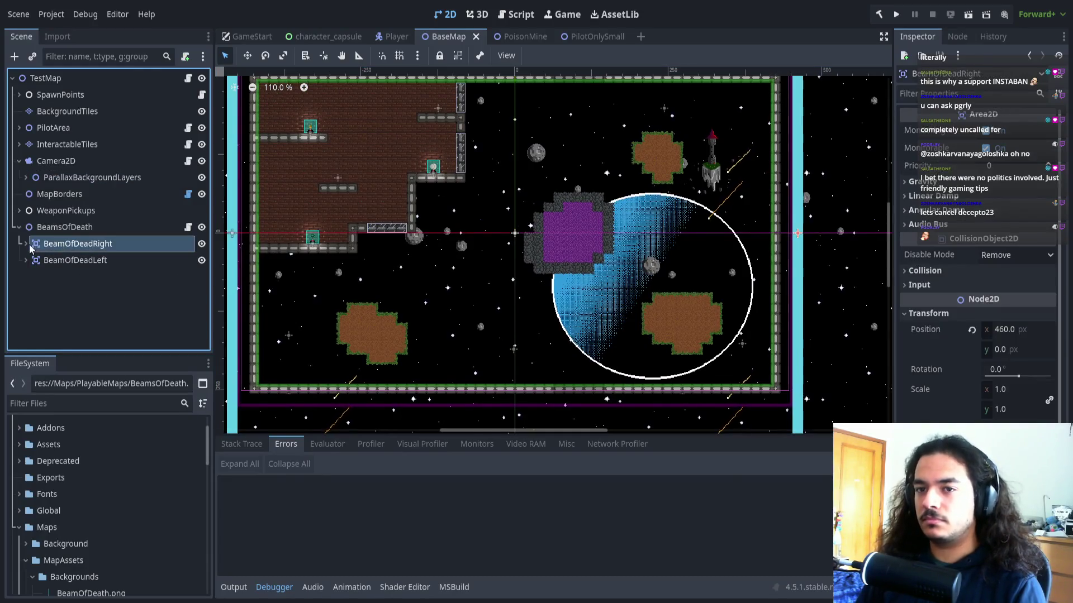
pyautogui.press('f')
pyautogui.hscroll(-5, 503, 280)
pyautogui.click(545, 311)
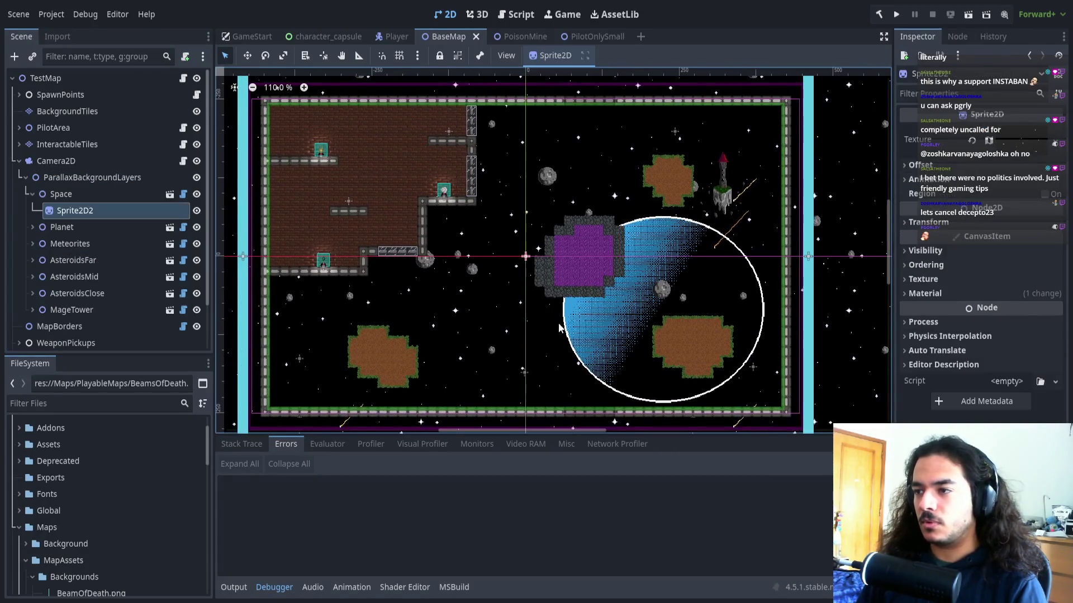
# Locate BeamOfDeath.png in the Backgrounds folder and select the BeamsOfDeath node
pyautogui.scroll(-1, 483, 348)
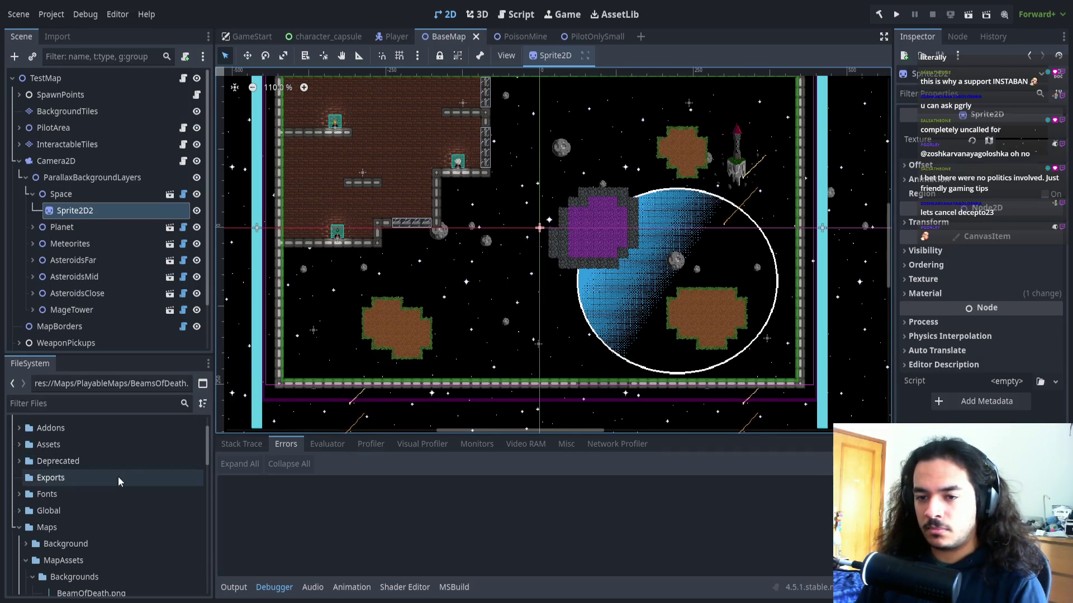
pyautogui.scroll(-2, 34, 531)
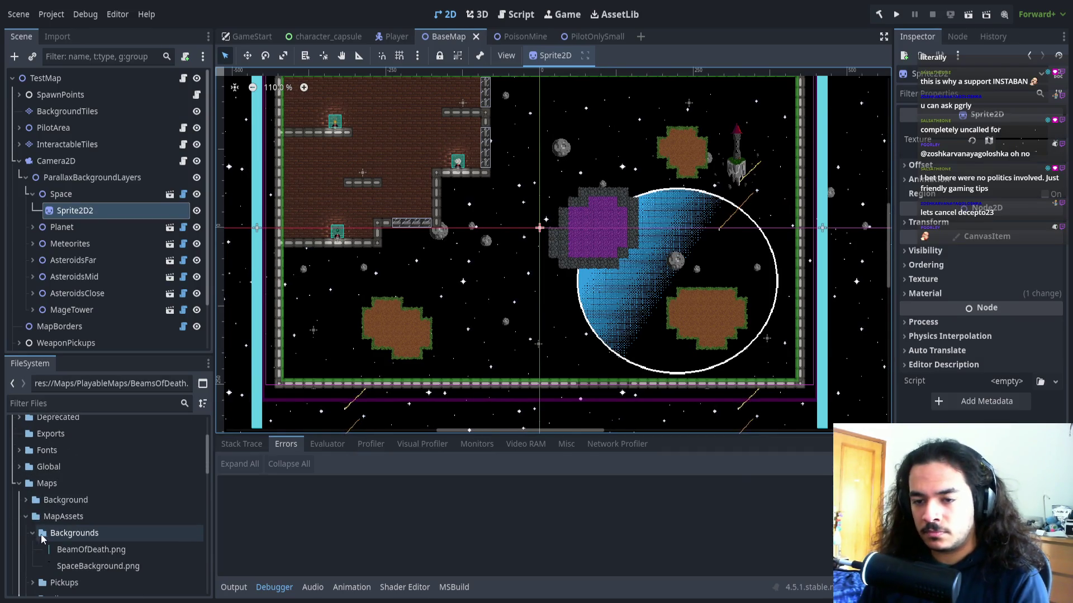
pyautogui.click(54, 550)
pyautogui.click(64, 533)
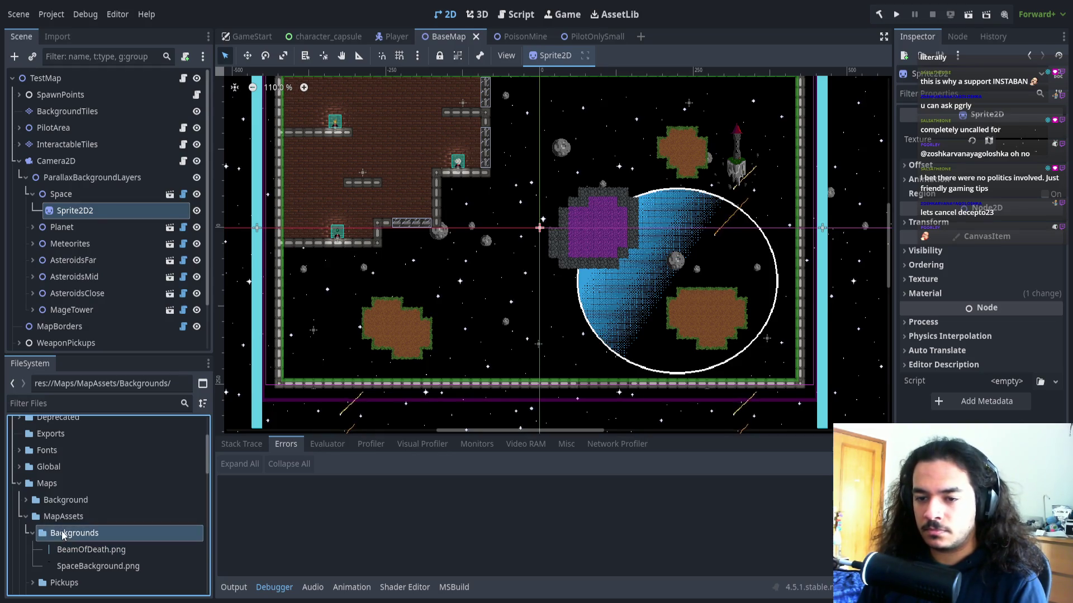
pyautogui.scroll(-3, 100, 310)
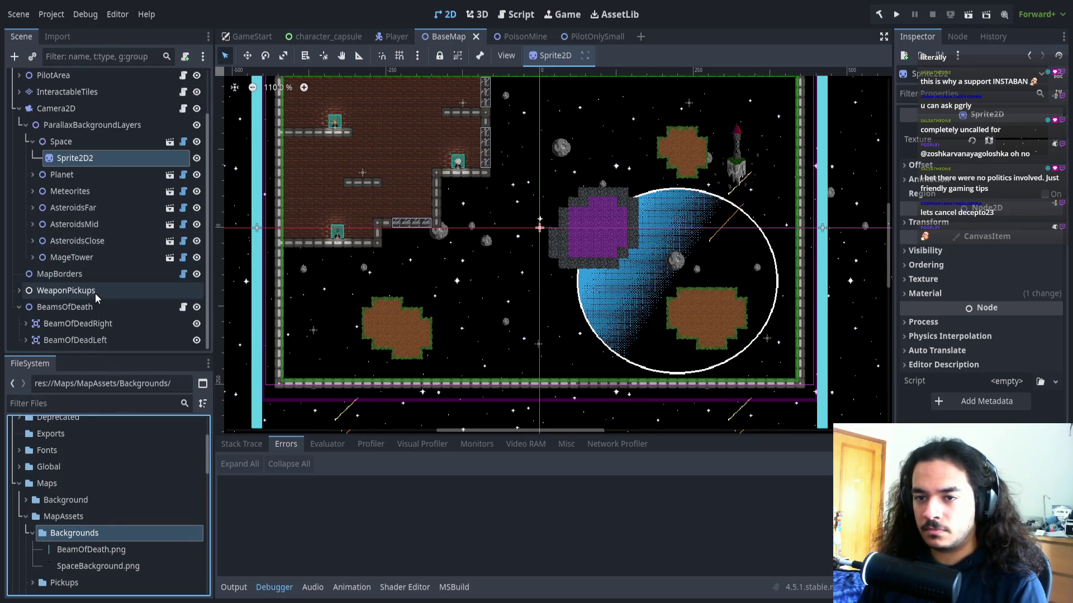
pyautogui.click(177, 308)
pyautogui.scroll(-5, 124, 491)
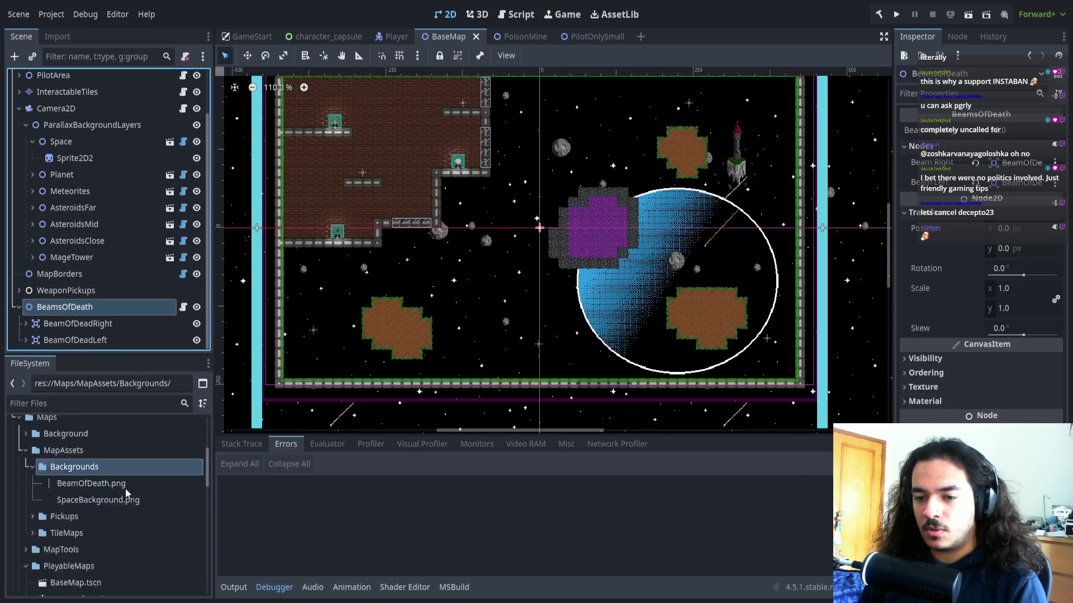
# Filter project files by 'beam', select BeamsOfDeath.cs and BeamOfDeath.png, and save the scene
pyautogui.click(108, 400)
pyautogui.write('beam')
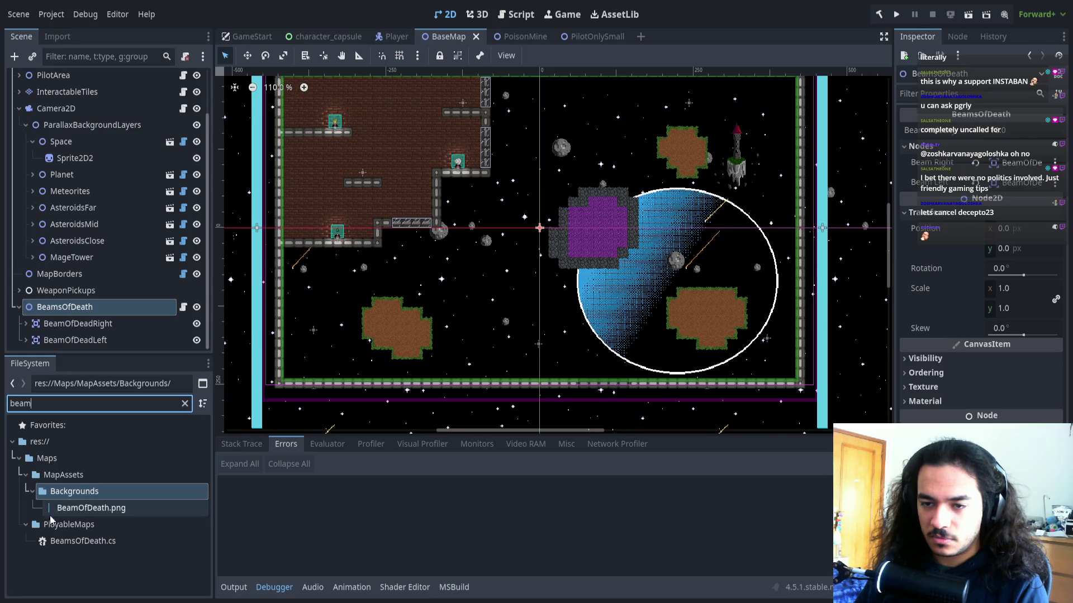
pyautogui.click(60, 475)
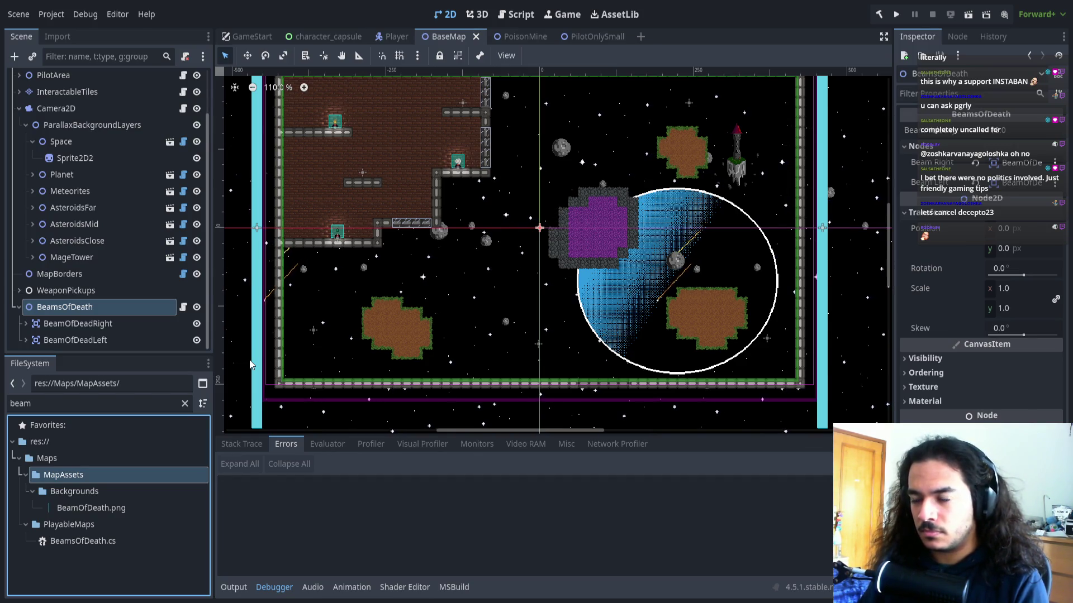
pyautogui.click(51, 475)
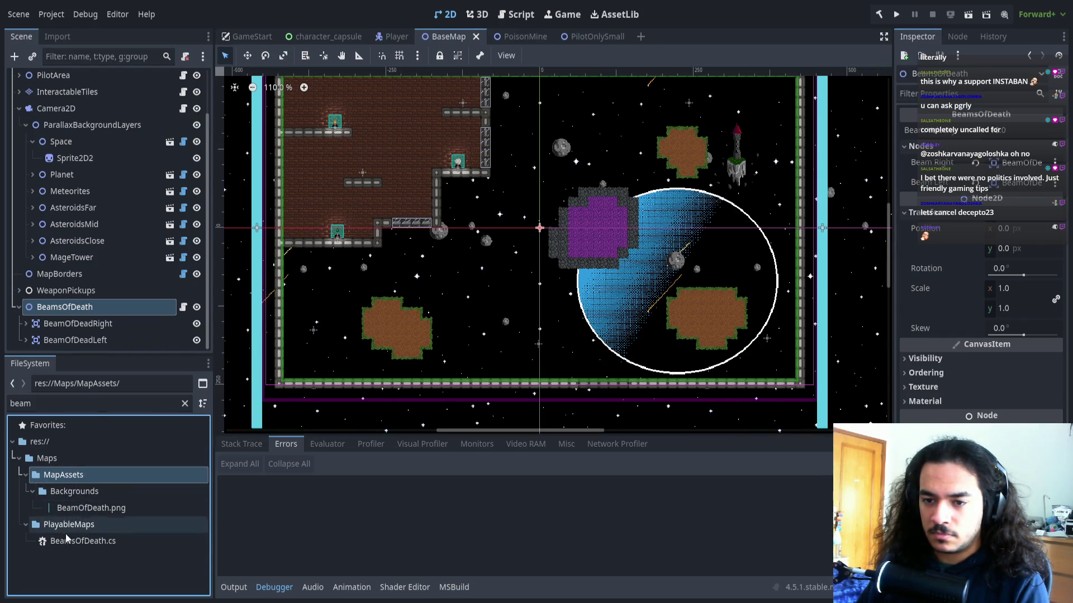
pyautogui.click(83, 541)
pyautogui.keyDown('ctrl'); pyautogui.click(89, 508); pyautogui.keyUp('ctrl')
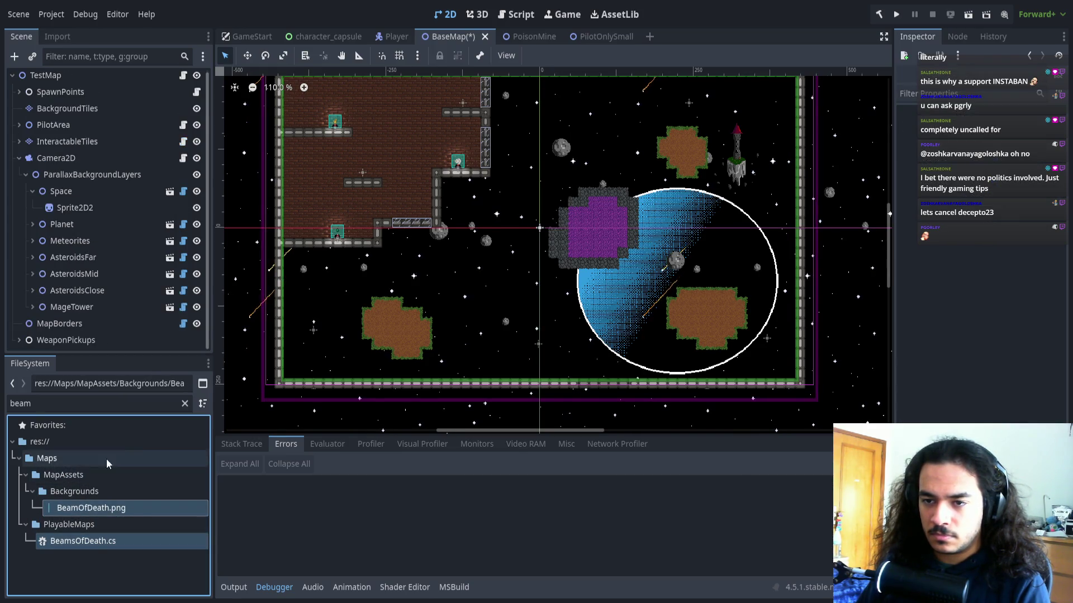
pyautogui.hotkey('ctrl', 's')
# Select BeamOfDeath.png among the beam results, then clear the file filter
pyautogui.click(95, 508)
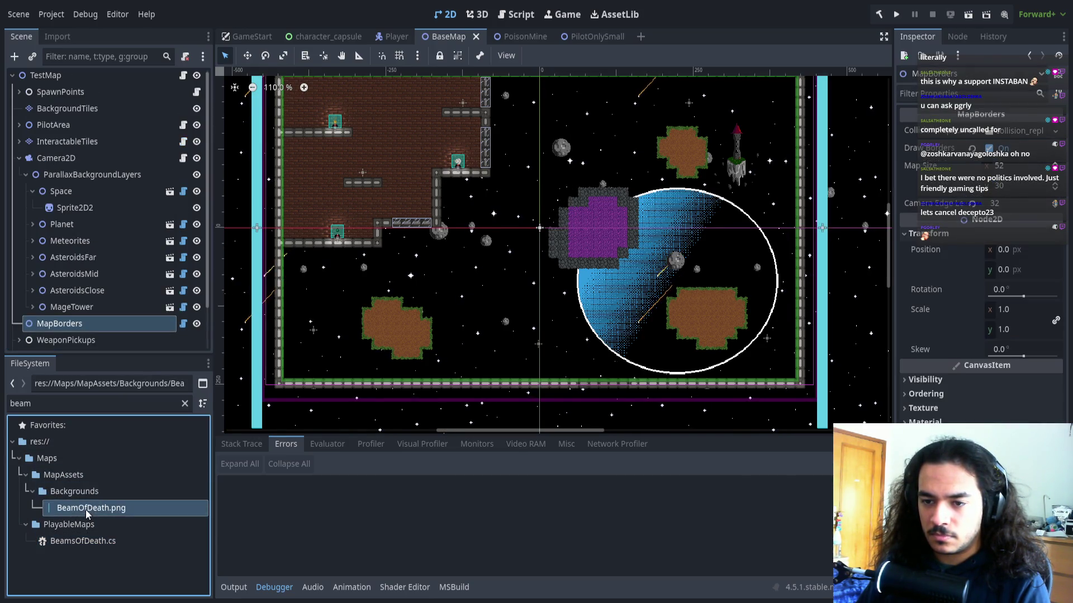
pyautogui.keyDown('ctrl'); pyautogui.click(82, 540); pyautogui.keyUp('ctrl')
pyautogui.keyDown('ctrl'); pyautogui.click(69, 525); pyautogui.keyUp('ctrl')
pyautogui.click(84, 491)
pyautogui.click(87, 525)
pyautogui.click(91, 508)
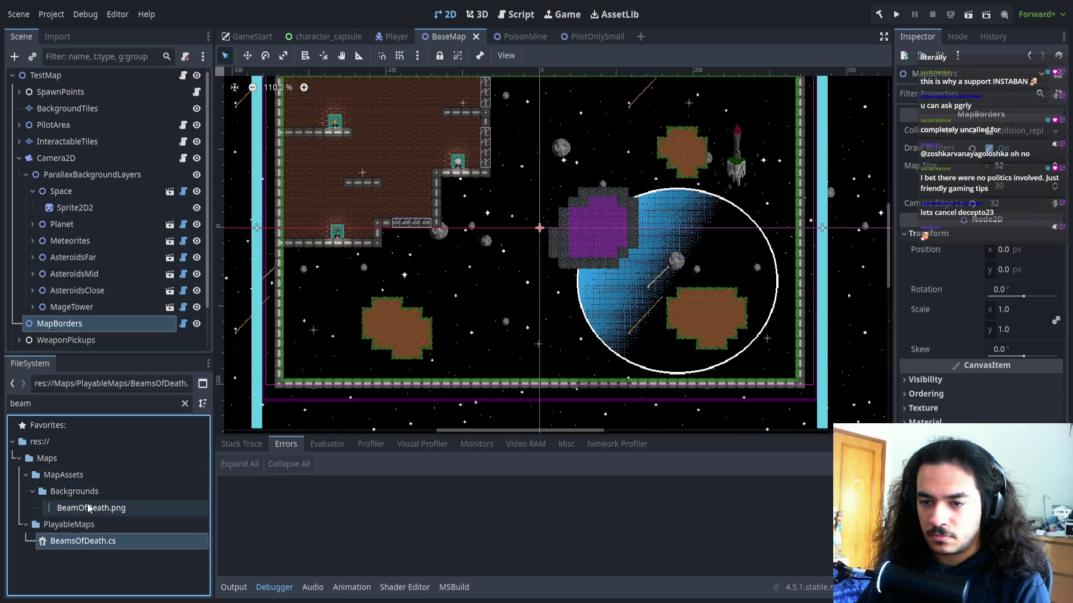
pyautogui.click(184, 404)
pyautogui.scroll(-6, 142, 517)
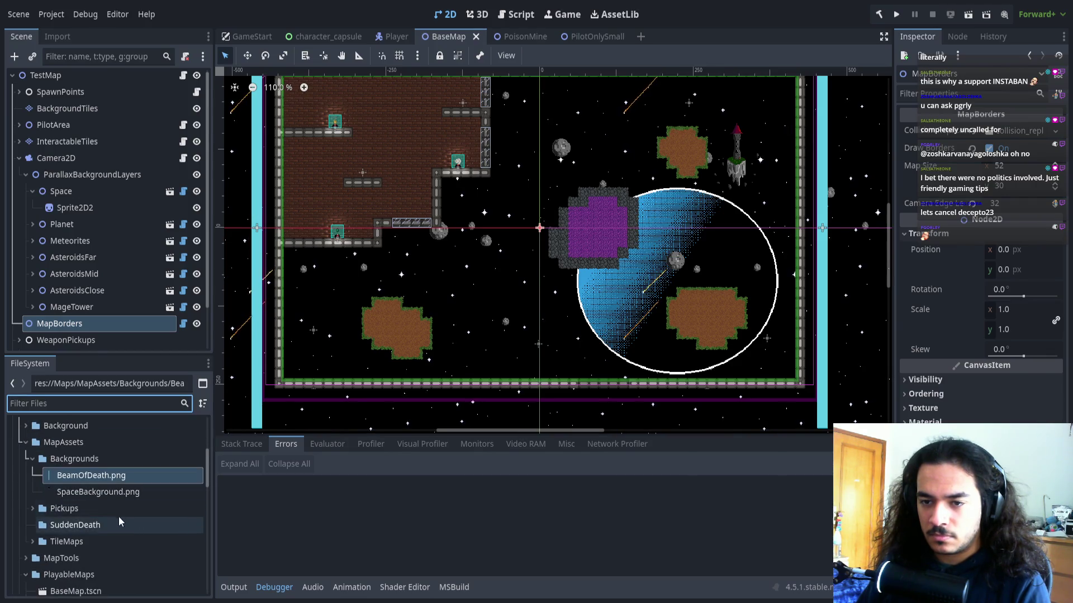
# Move BeamOfDeath.png into the MapAssets/SuddenDeath folder
pyautogui.moveTo(81, 454); pyautogui.dragTo(67, 509)
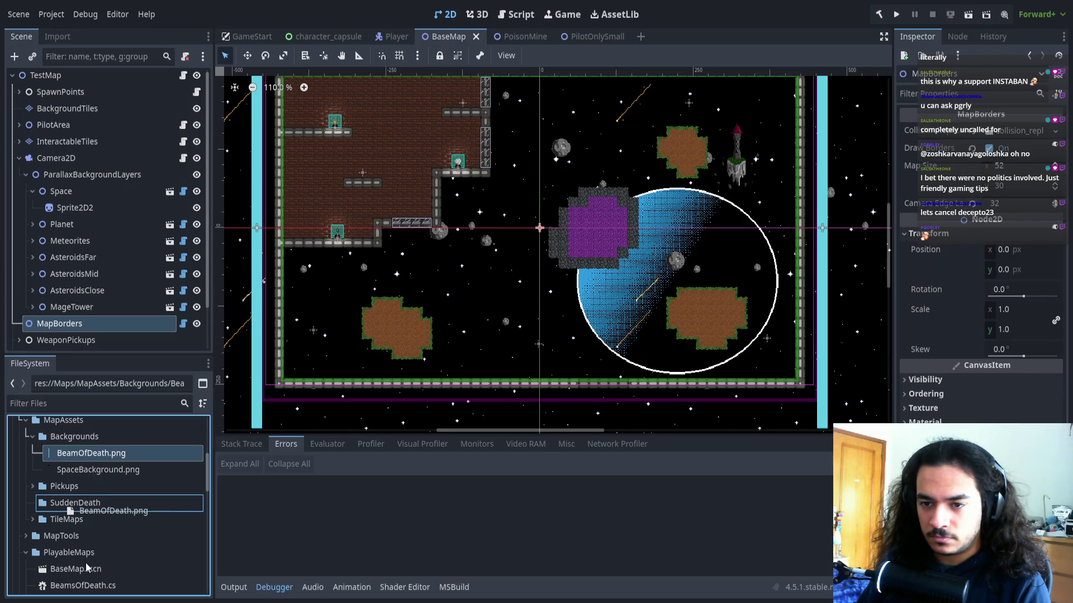
pyautogui.moveTo(86, 568); pyautogui.dragTo(70, 504)
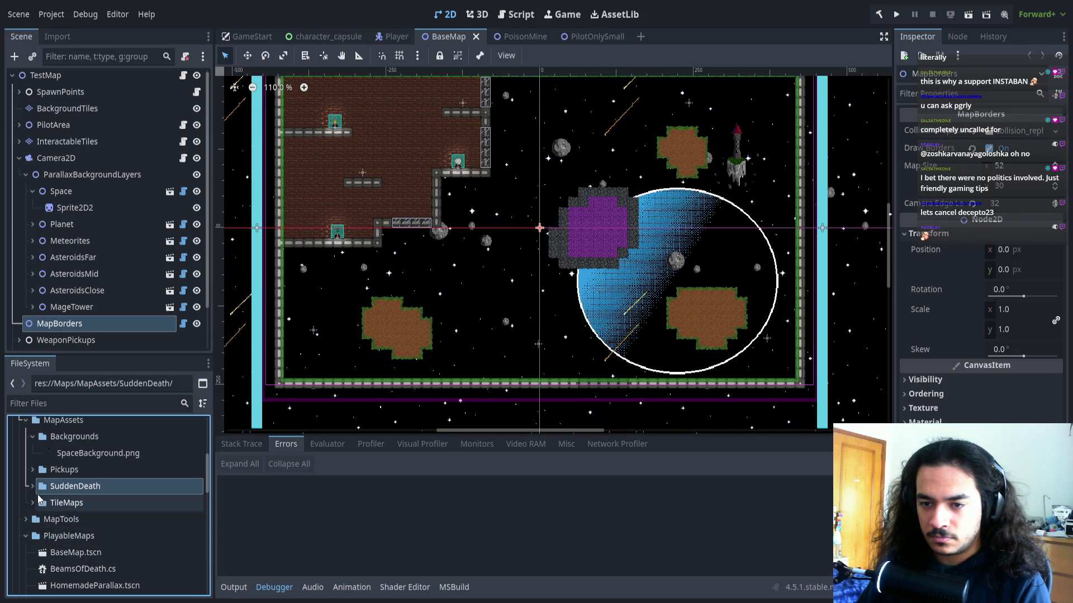
pyautogui.click(72, 503)
pyautogui.scroll(-5, 82, 541)
pyautogui.scroll(-6, 82, 541)
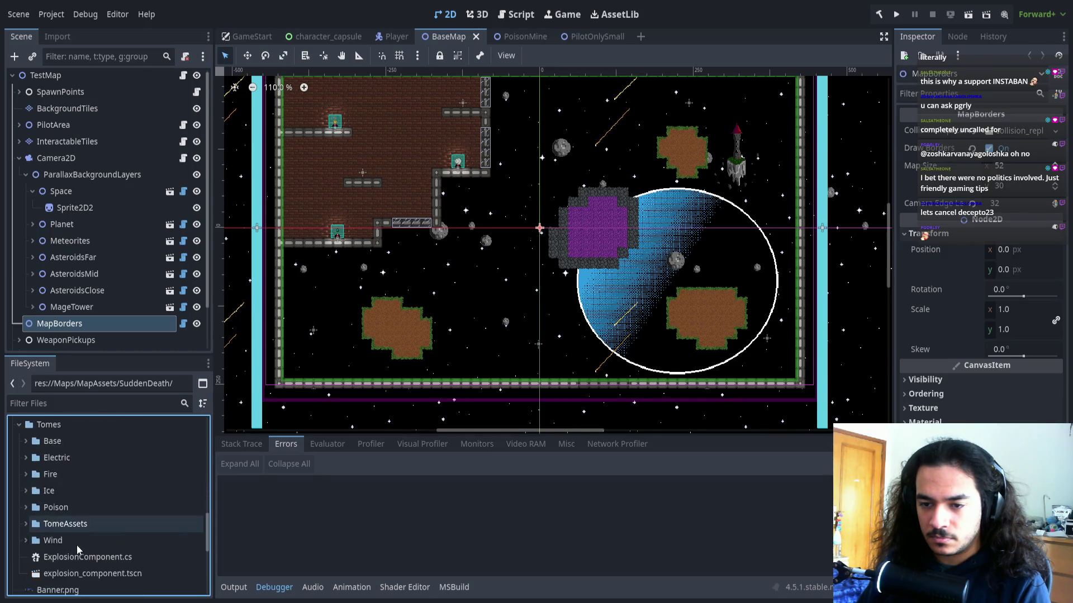
pyautogui.scroll(-2, 70, 560)
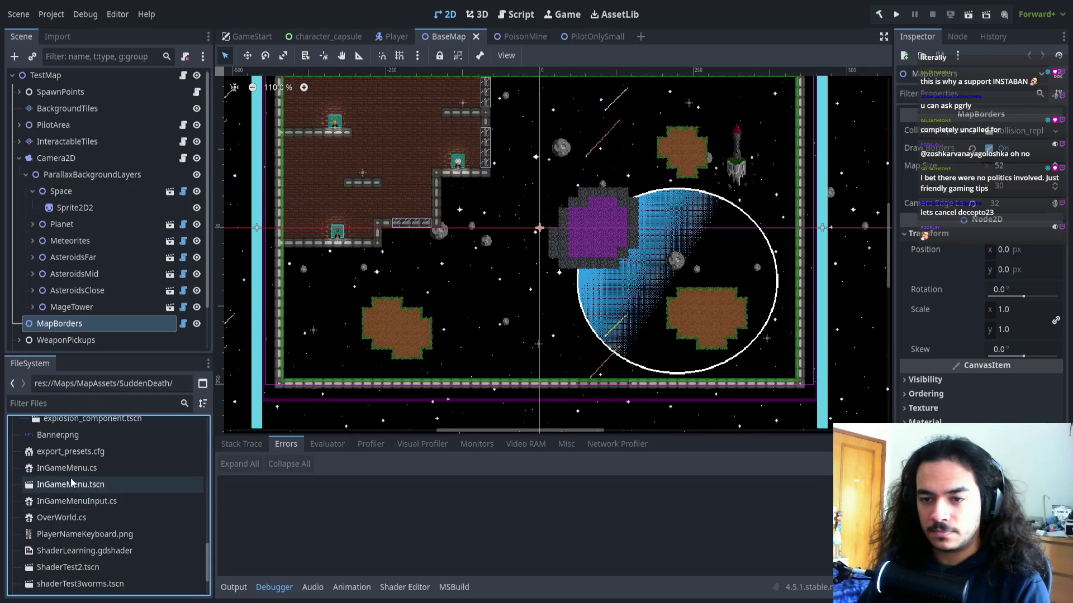
pyautogui.scroll(3, 72, 482)
pyautogui.scroll(-4, 72, 470)
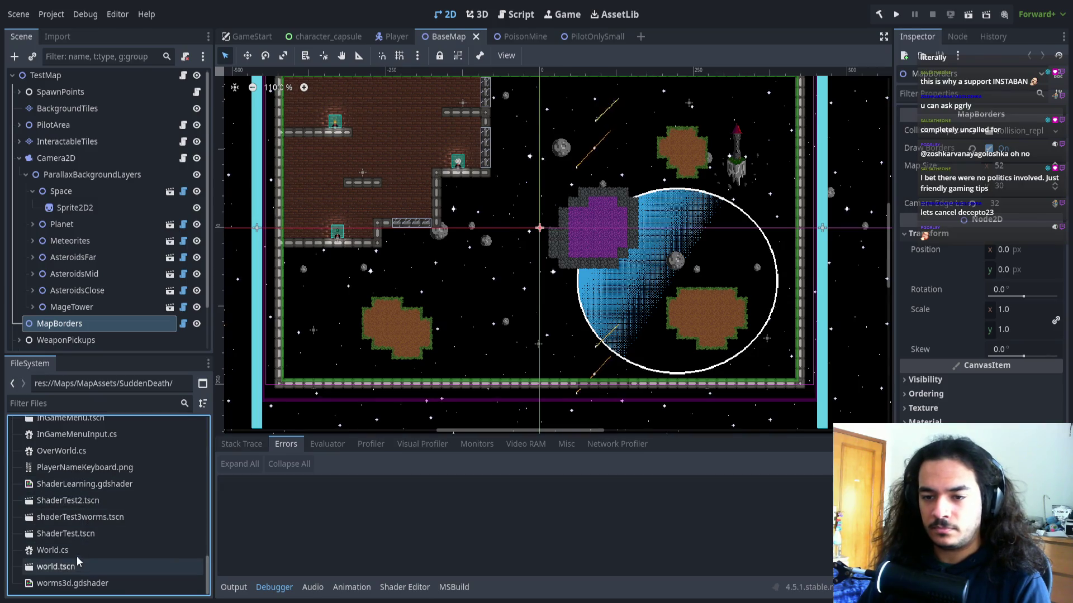
pyautogui.scroll(4, 81, 576)
pyautogui.scroll(4, 81, 578)
# Filter for 'beam' and move BeamsOfDeath.cs into the SuddenDeath folder too
pyautogui.click(67, 403)
pyautogui.write('beam')
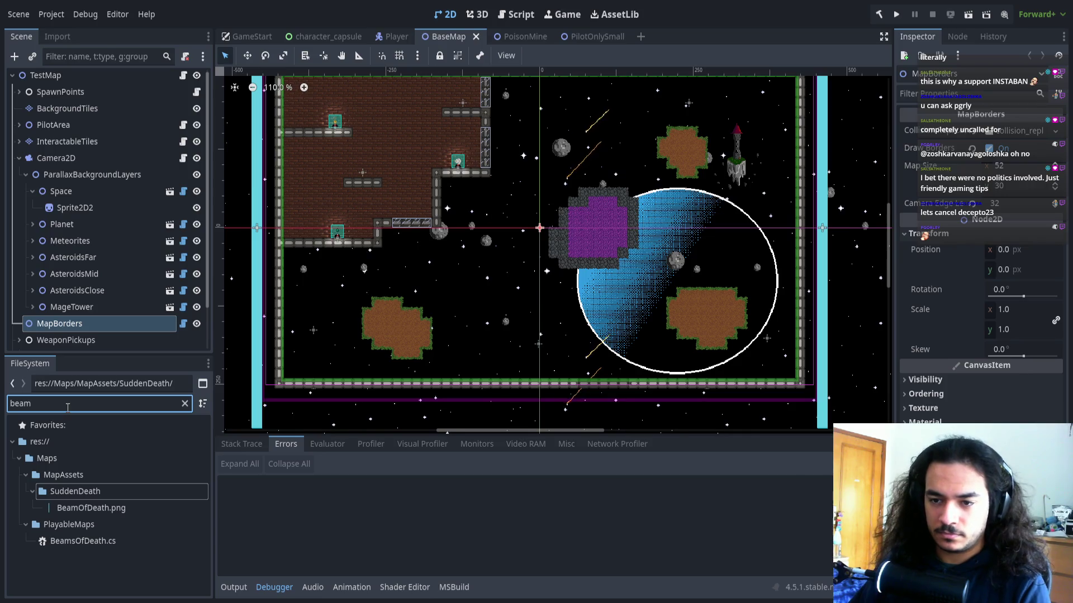
pyautogui.moveTo(92, 546)
pyautogui.mouseDown()
pyautogui.moveTo(84, 477)
pyautogui.moveTo(72, 491)
pyautogui.moveTo(31, 490)
pyautogui.mouseUp()
pyautogui.click(185, 403)
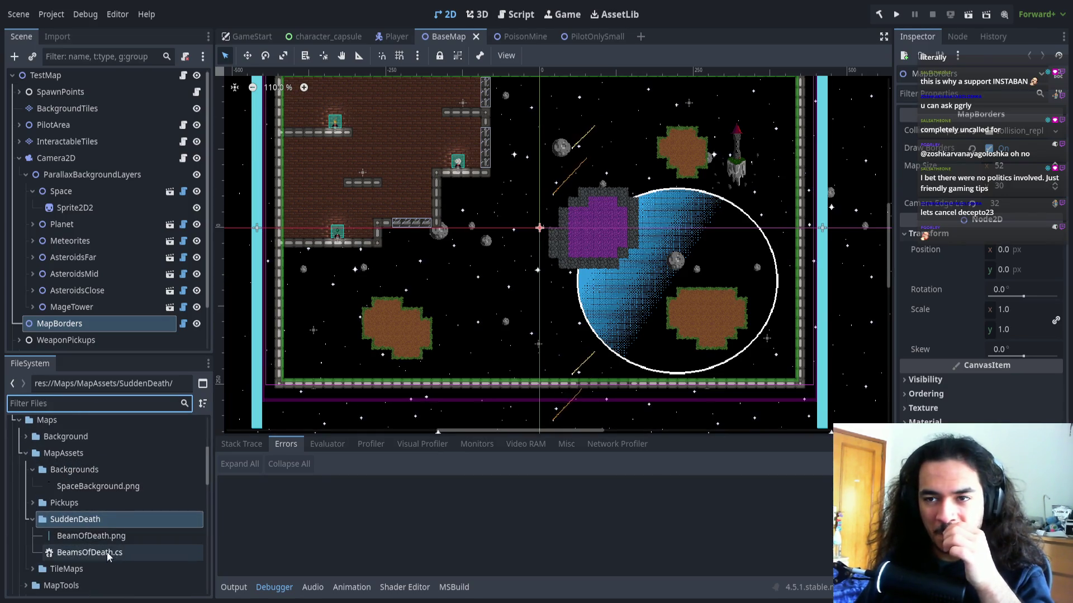
pyautogui.scroll(-3, 157, 325)
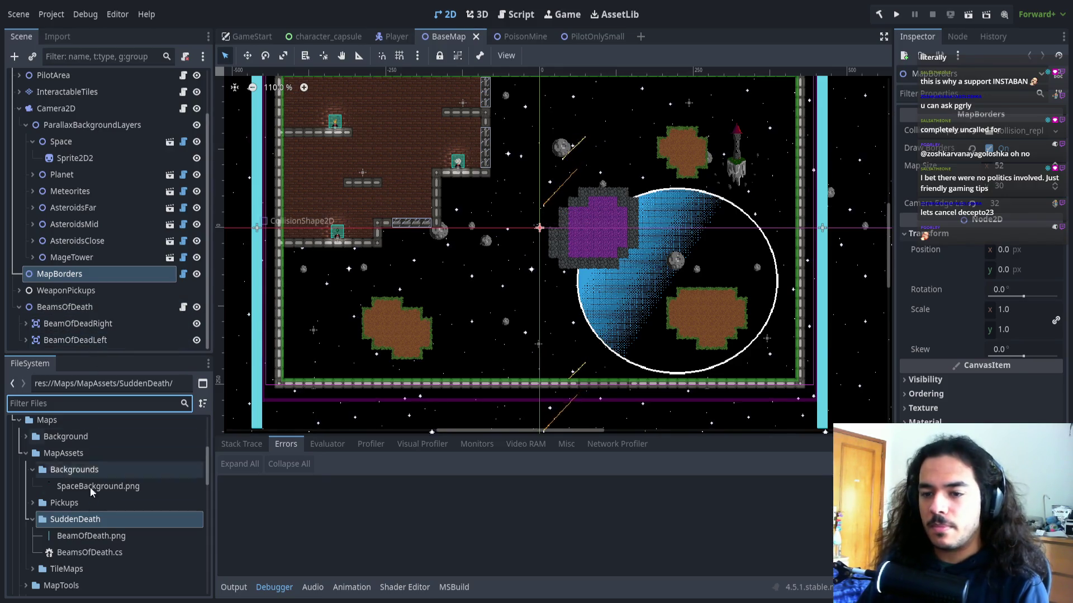
pyautogui.click(92, 537)
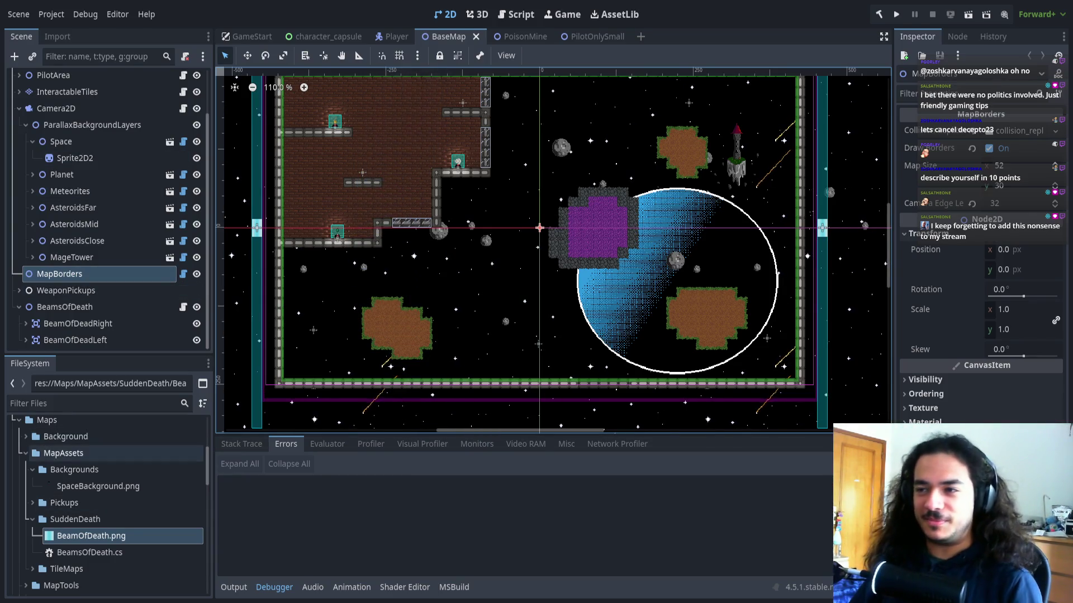
# Scroll the scene view left to look over the beam-bordered space level
pyautogui.hscroll(-5, 425, 302)
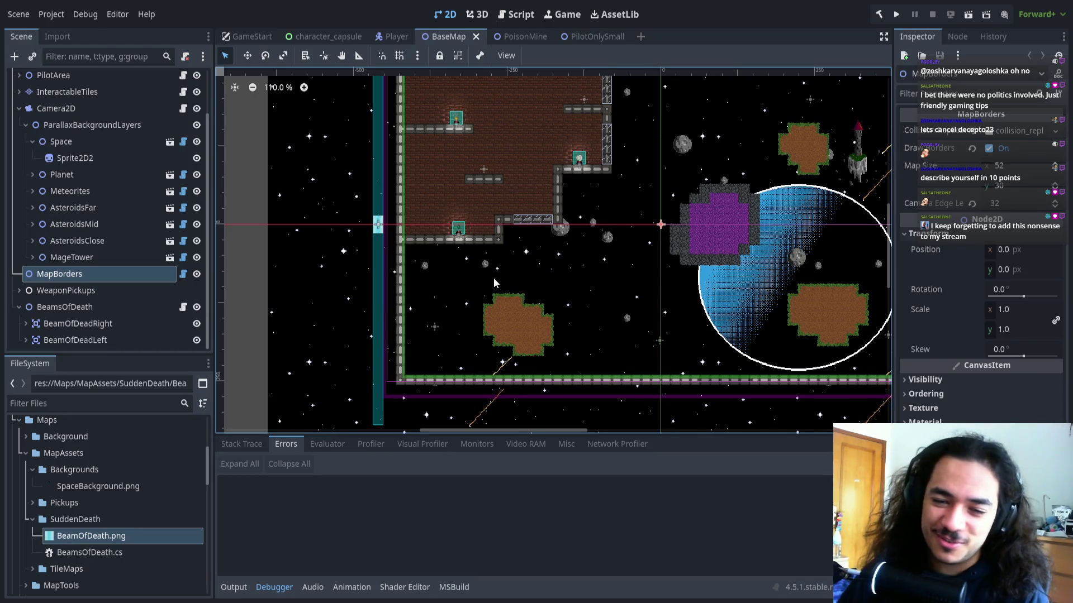
# Select the BeamOfDeath sprites under both the right and left beam nodes
pyautogui.scroll(3, 312, 191)
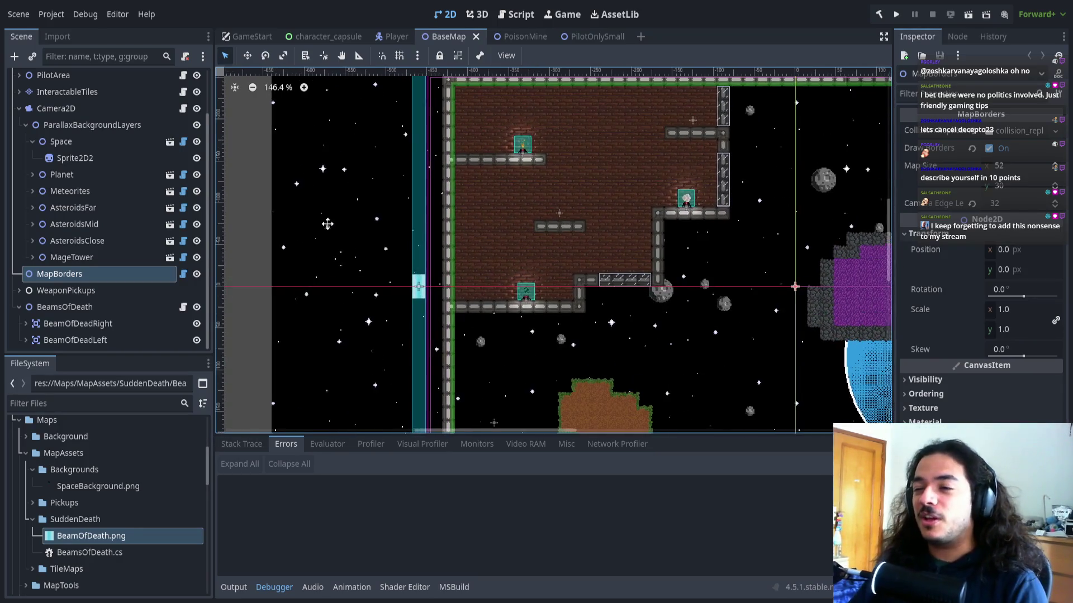
pyautogui.click(45, 326)
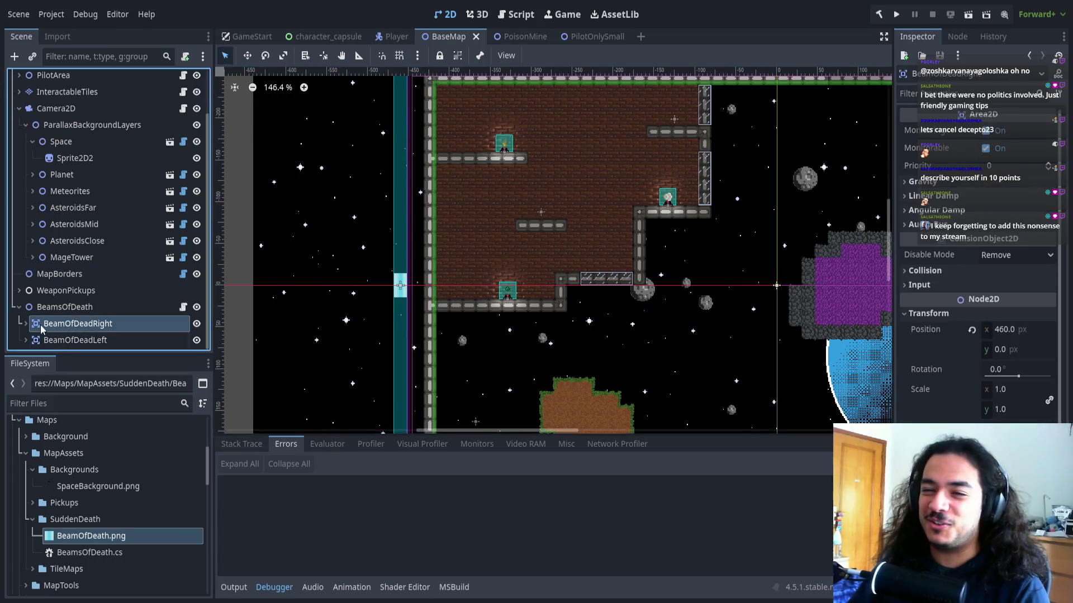
pyautogui.click(25, 324)
pyautogui.scroll(-1, 55, 332)
pyautogui.click(59, 324)
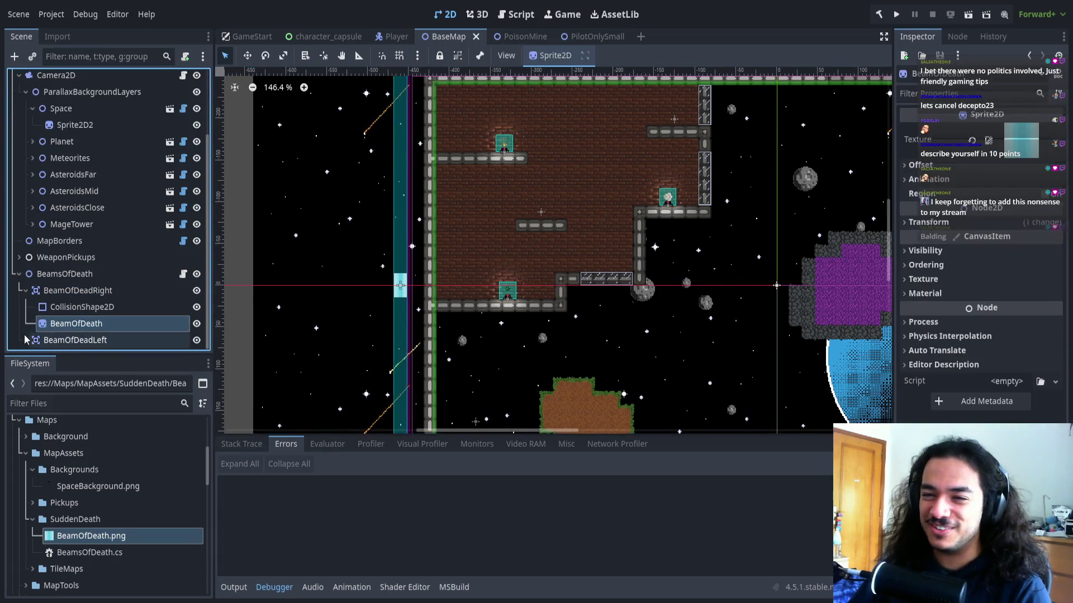
pyautogui.scroll(-1, 62, 340)
pyautogui.keyDown('ctrl'); pyautogui.click(61, 340); pyautogui.keyUp('ctrl')
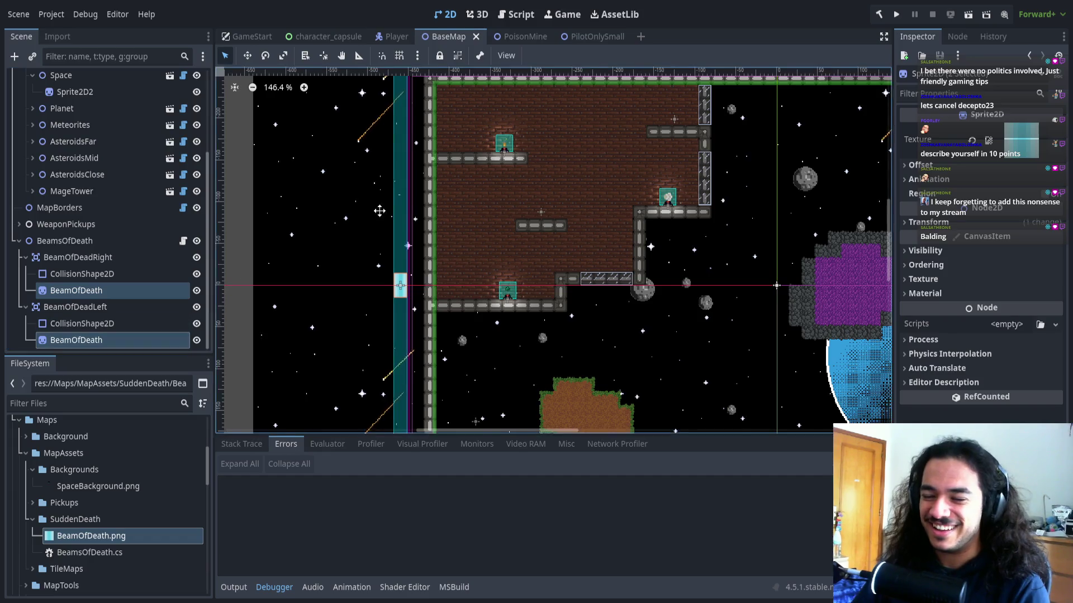
pyautogui.scroll(1, 423, 291)
# Unlink the sprites' scale and set it to x 1, y 50
pyautogui.click(958, 222)
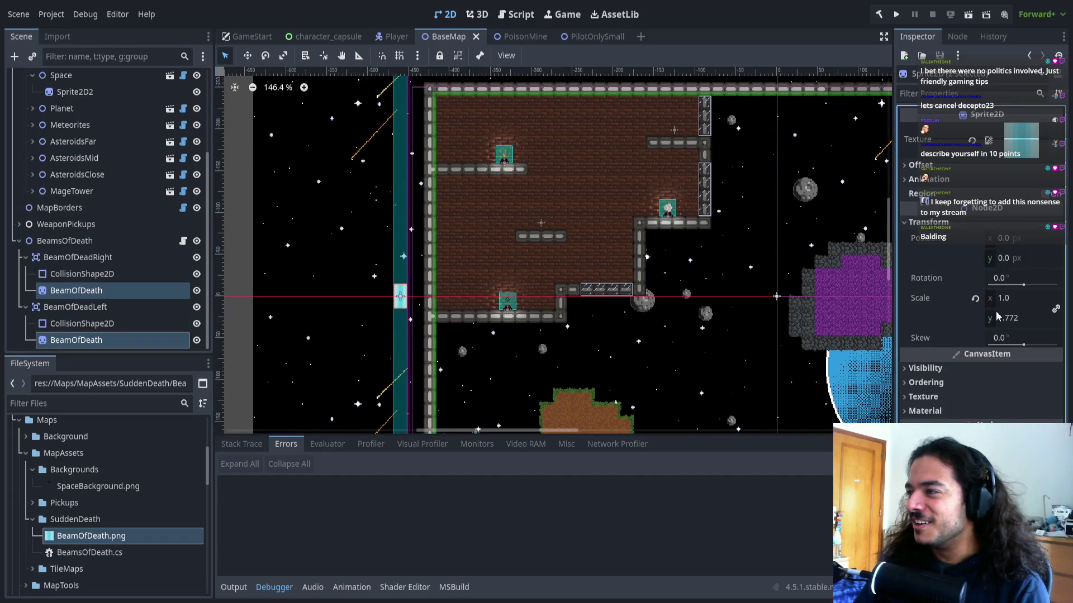
pyautogui.click(1007, 321)
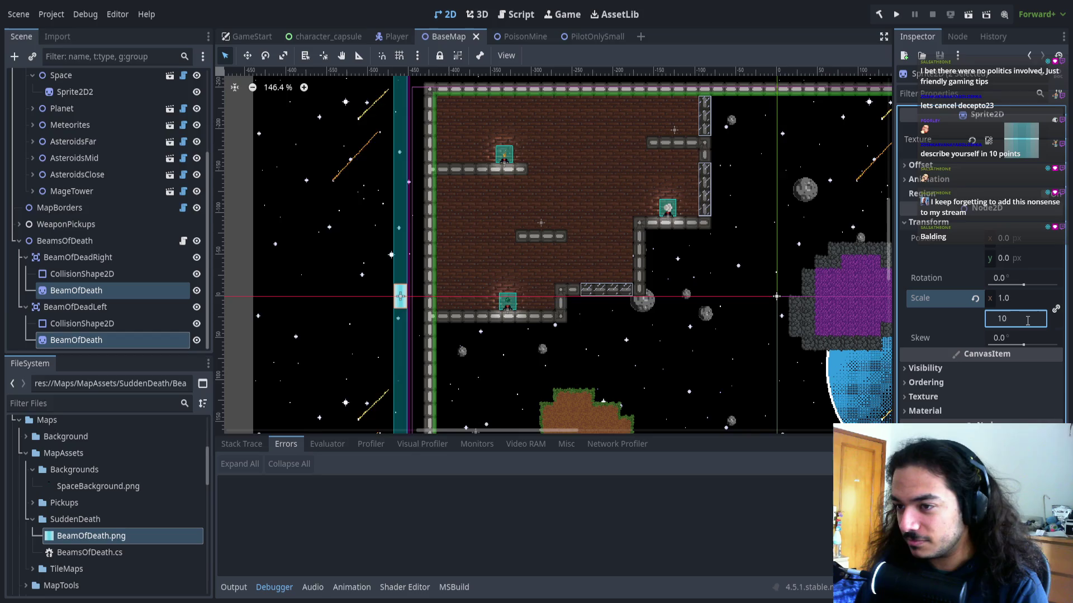
pyautogui.press('Return')
pyautogui.click(1056, 311)
pyautogui.click(1014, 298)
pyautogui.write('1')
pyautogui.press('Return')
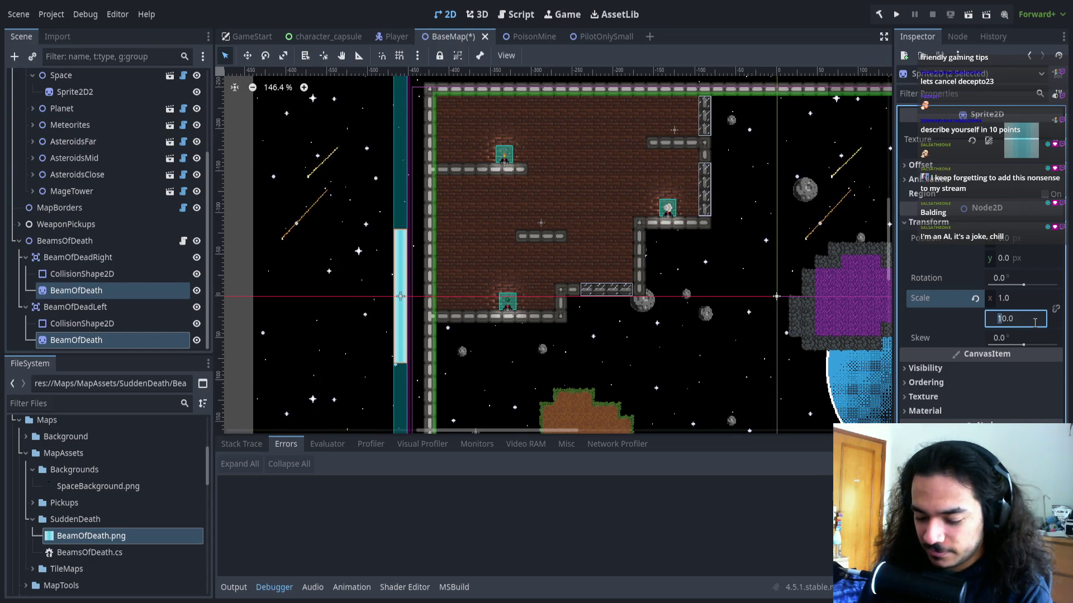
pyautogui.press('Return')
pyautogui.scroll(-6, 586, 304)
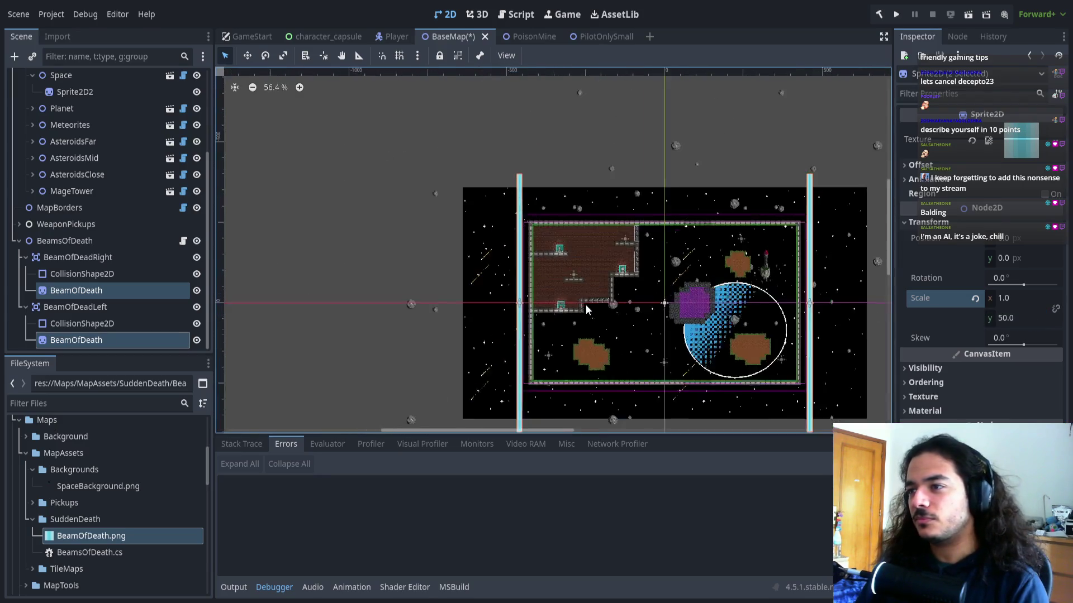
# Deselect the beam sprites and save the BaseMap scene
pyautogui.click(708, 316)
pyautogui.scroll(3, 531, 309)
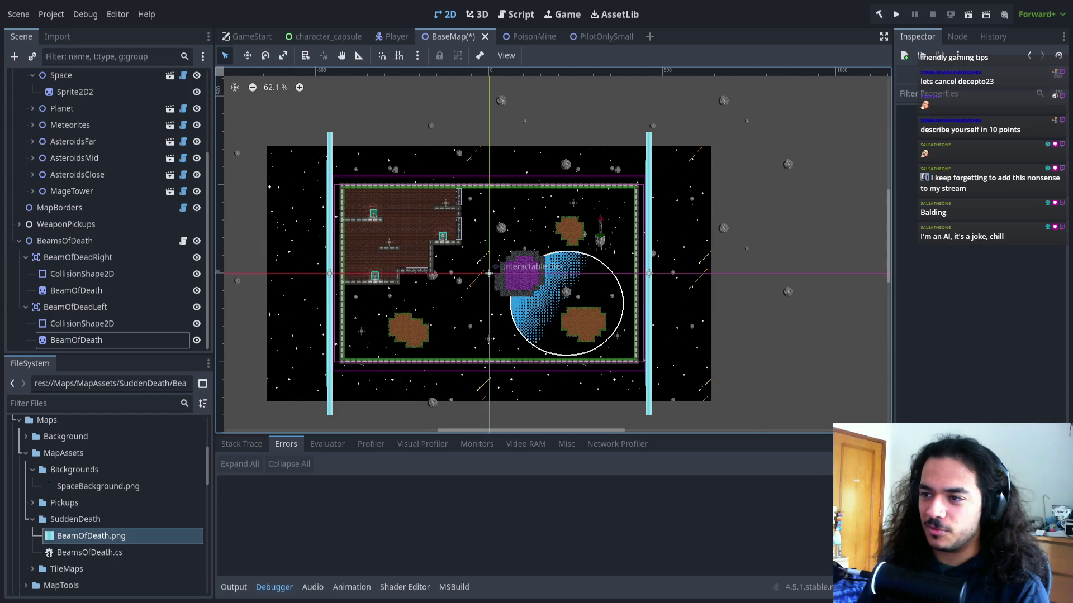
pyautogui.hotkey('ctrl', 's')
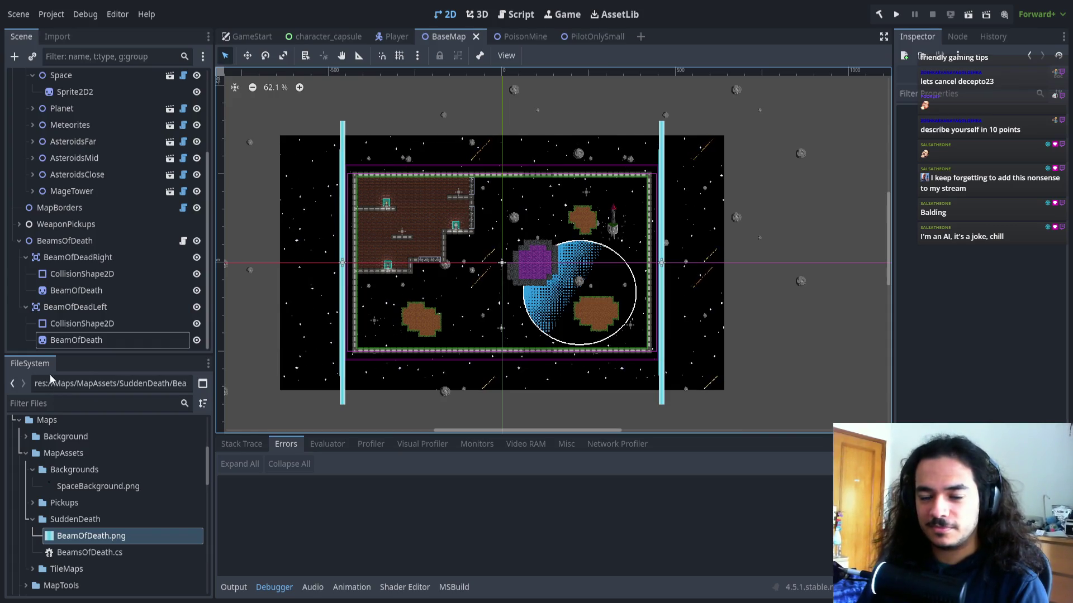
pyautogui.scroll(3, 324, 323)
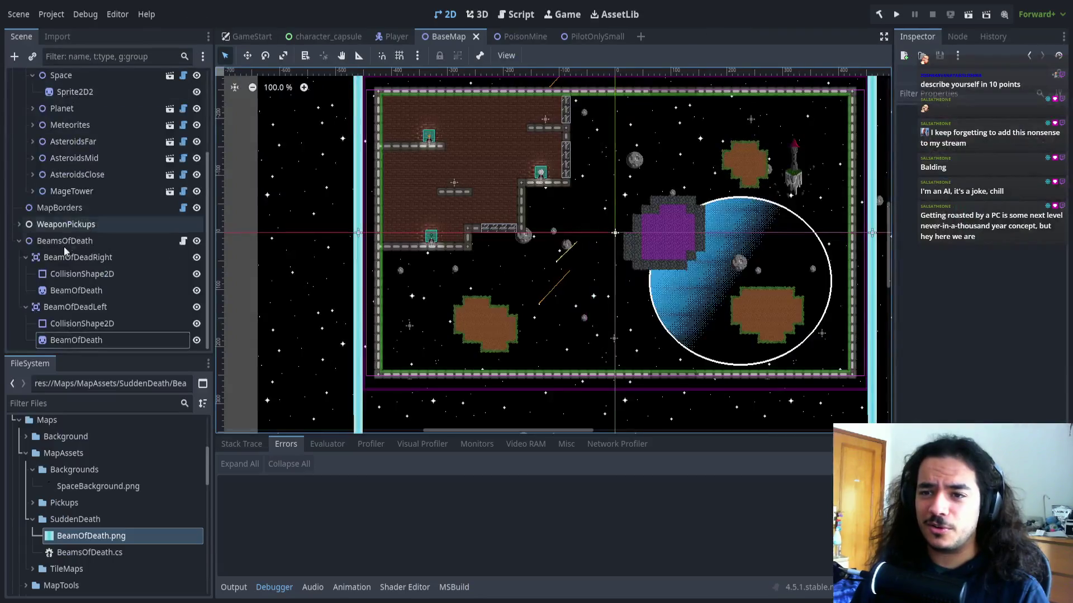
# Collapse the BeamOfDeadRight and BeamOfDeadLeft nodes in the Scene tree
pyautogui.click(65, 255)
pyautogui.press('Left')
pyautogui.press('Down')
pyautogui.press('Left')
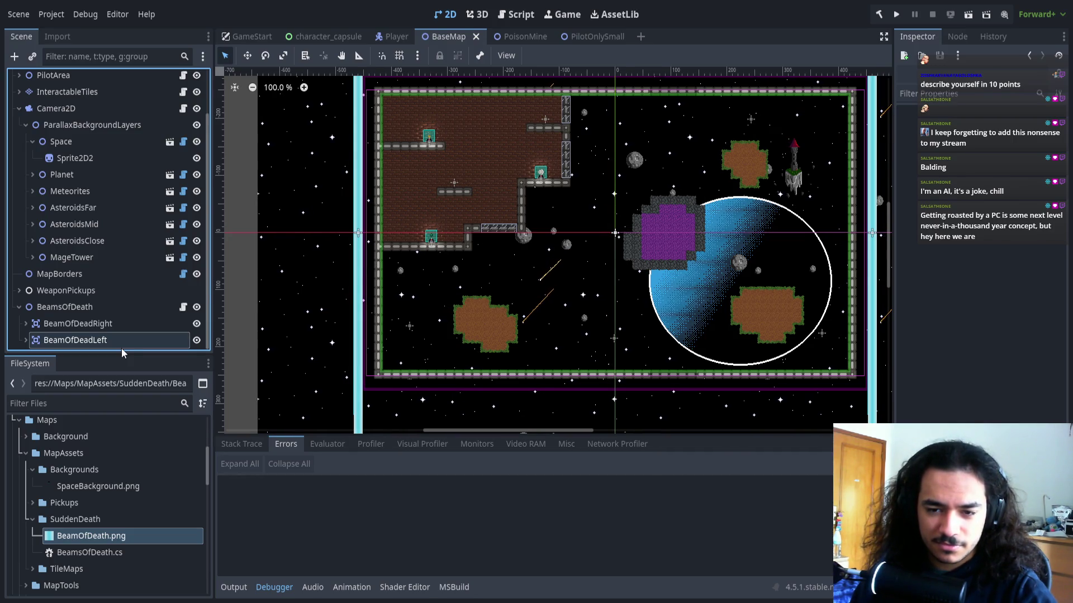
# Try dragging BeamOfDeadLeft inward onto the map, then nudge it slightly further left
pyautogui.moveTo(559, 283)
pyautogui.mouseDown()
pyautogui.moveTo(410, 316)
pyautogui.moveTo(435, 316)
pyautogui.mouseUp()
pyautogui.scroll(8, 397, 419)
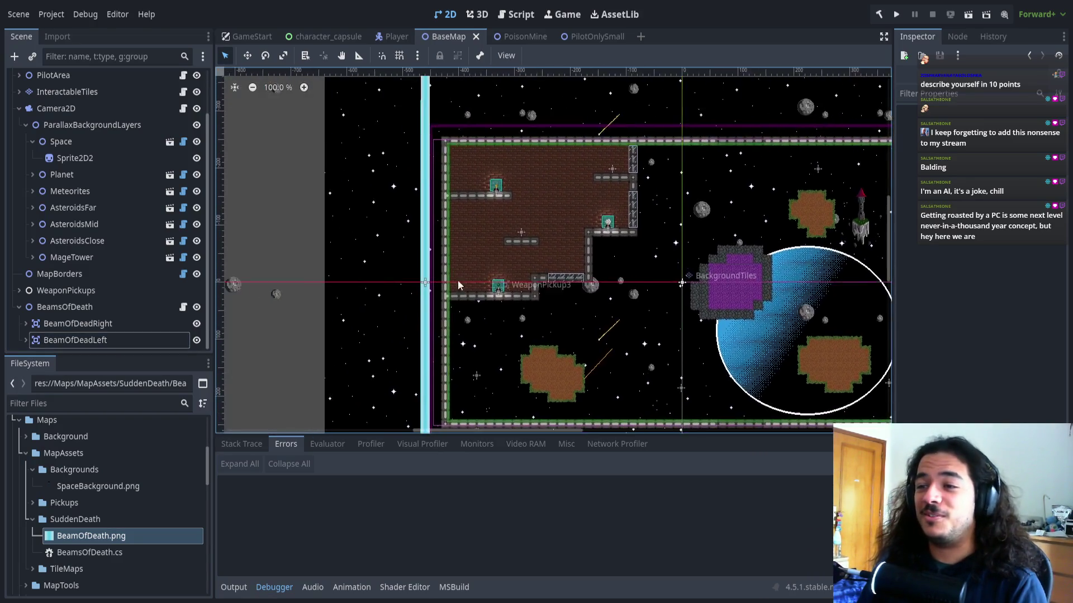
pyautogui.scroll(7, 463, 280)
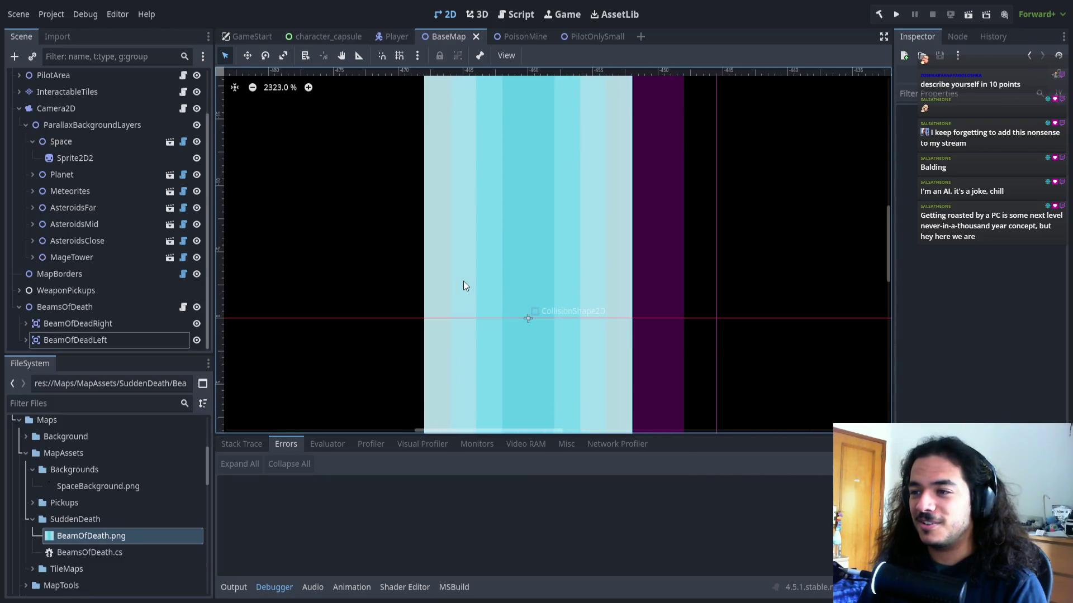
pyautogui.scroll(-4, 469, 294)
pyautogui.scroll(-5, 472, 303)
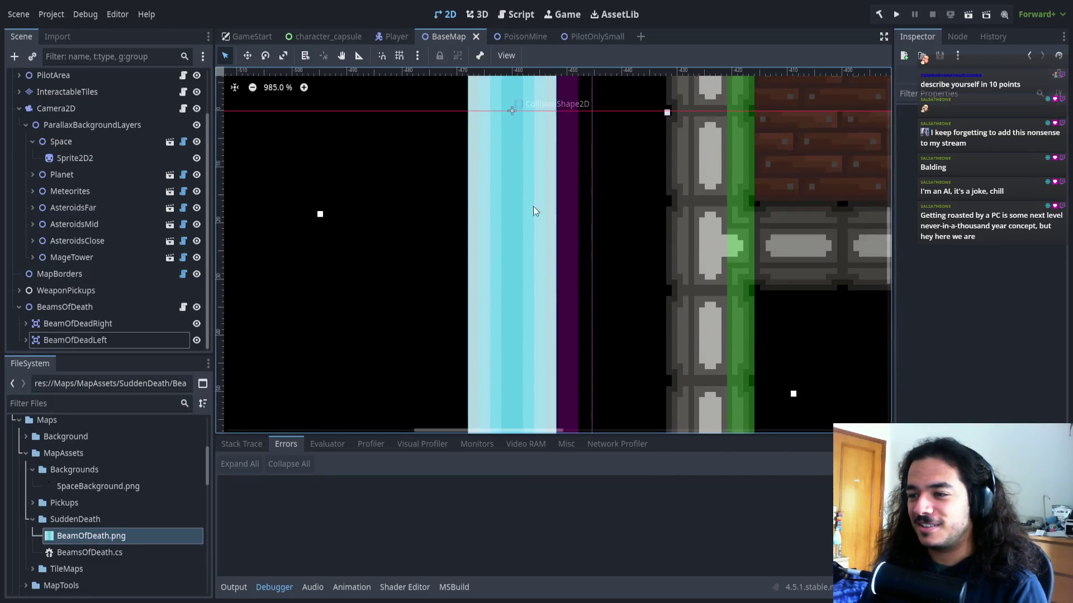
pyautogui.hscroll(-1, 532, 329)
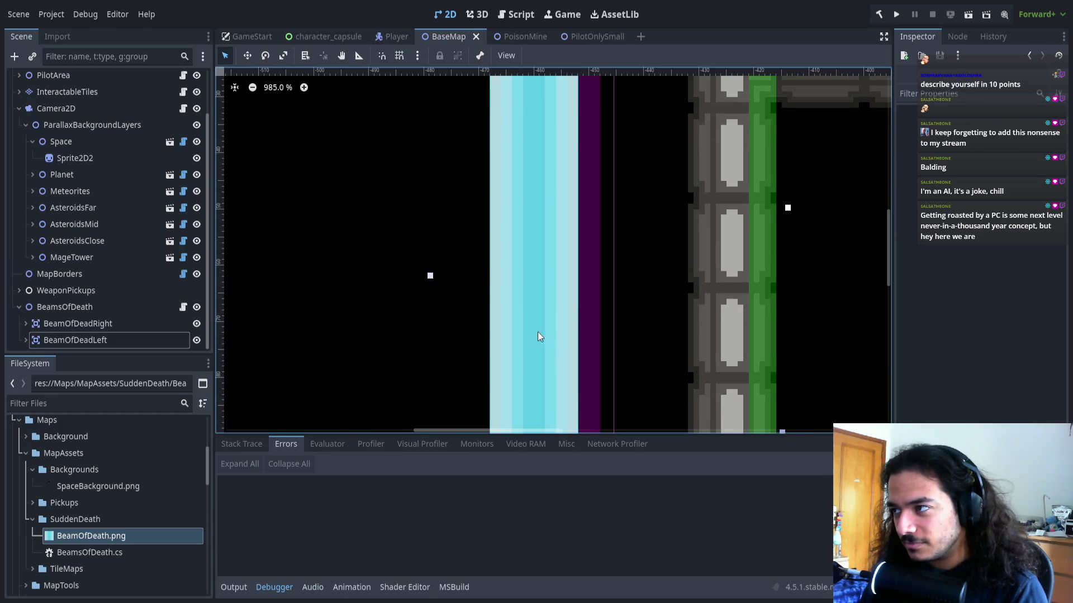
pyautogui.scroll(-5, 535, 330)
pyautogui.scroll(-5, 529, 273)
pyautogui.moveTo(458, 332); pyautogui.dragTo(615, 322)
pyautogui.scroll(14, 584, 338)
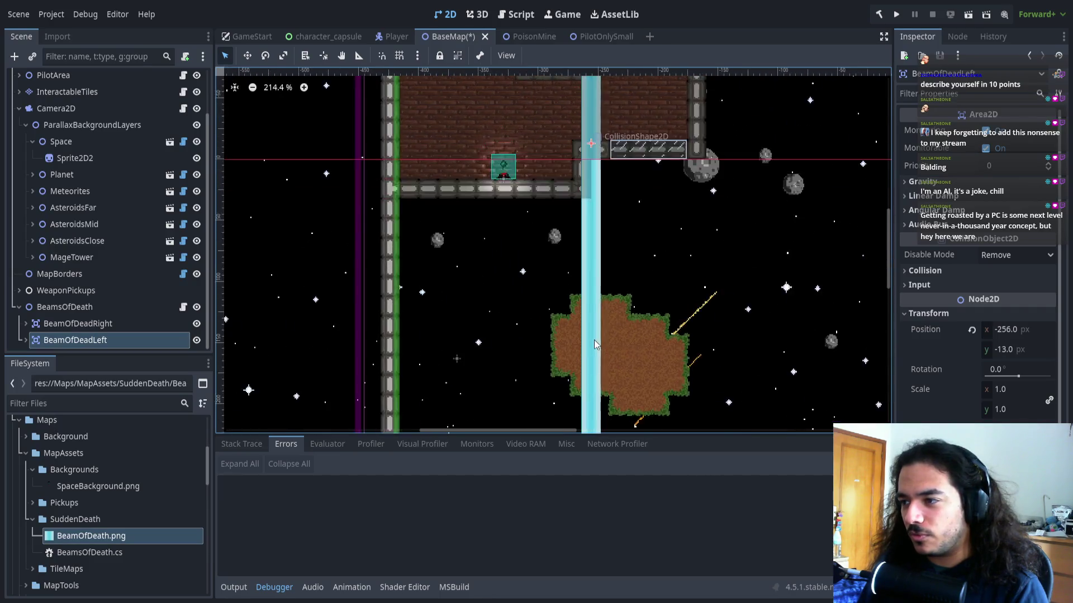
pyautogui.moveTo(668, 268); pyautogui.dragTo(570, 249)
pyautogui.scroll(3, 544, 273)
pyautogui.scroll(2, 513, 234)
pyautogui.scroll(-1, 508, 337)
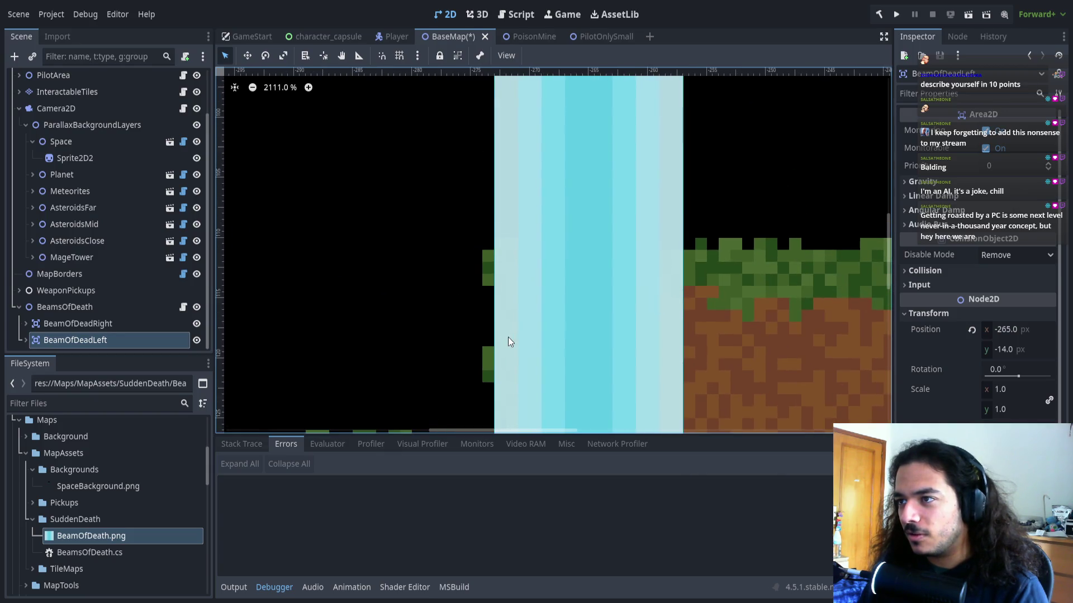
# Undo both moves so the left beam returns to (-460, 0), then switch to Aseprite
pyautogui.hotkey('ctrl', 'z')
pyautogui.scroll(-4, 491, 335)
pyautogui.scroll(-5, 500, 335)
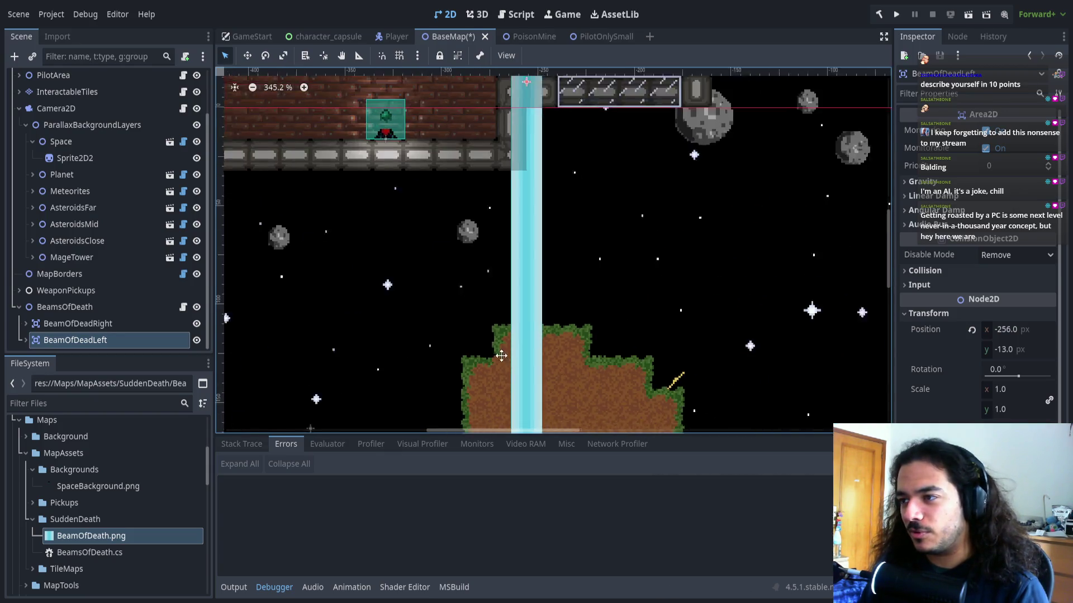
pyautogui.hotkey('ctrl', 'z')
pyautogui.scroll(-2, 573, 354)
pyautogui.scroll(-7, 574, 349)
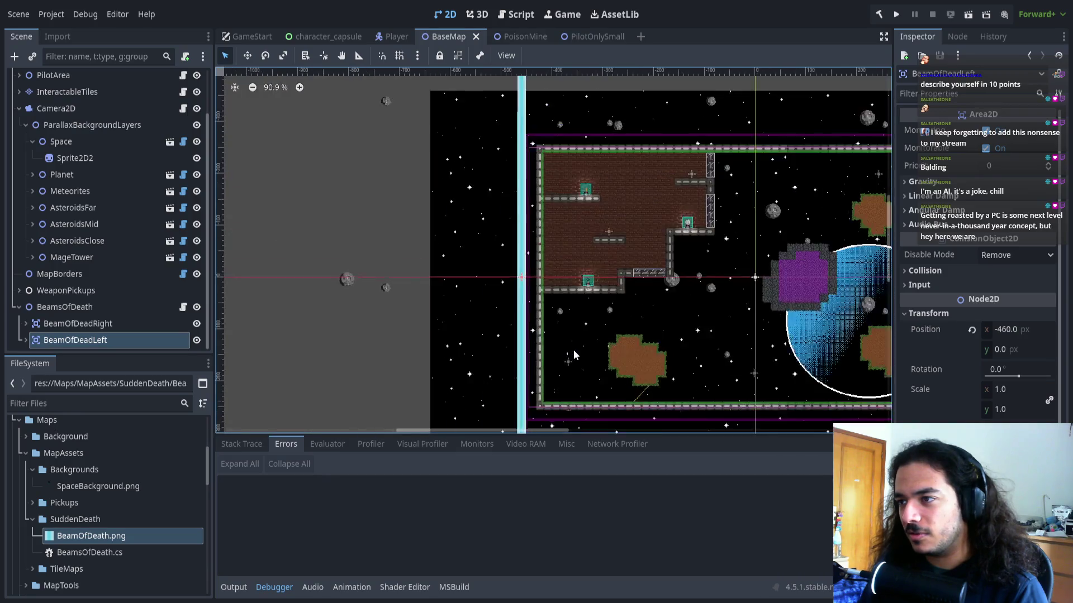
pyautogui.hscroll(-3, 479, 358)
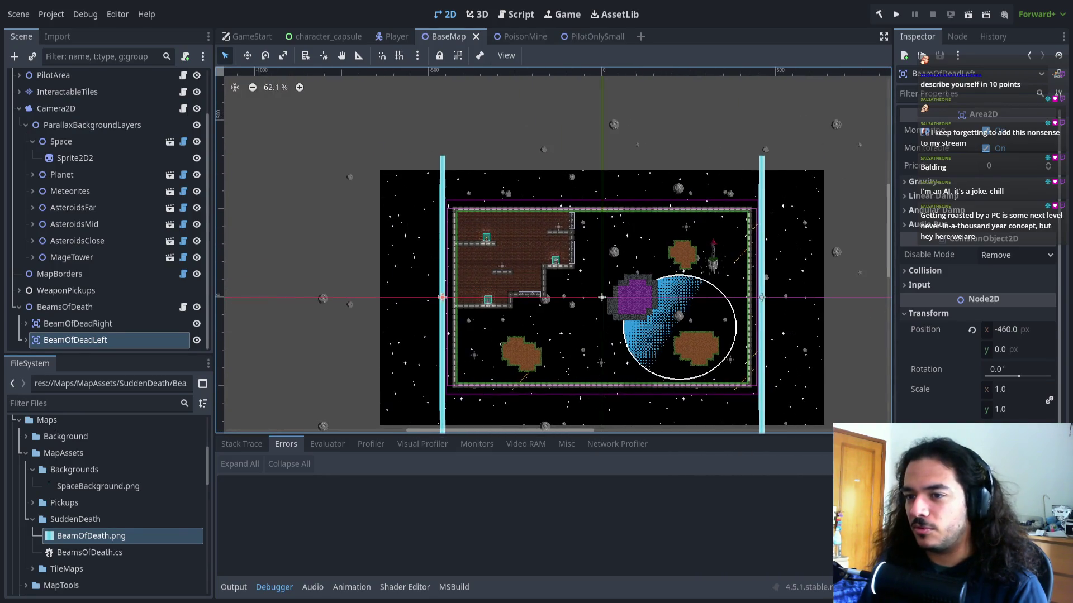
pyautogui.hotkey('alt', 'Tab')
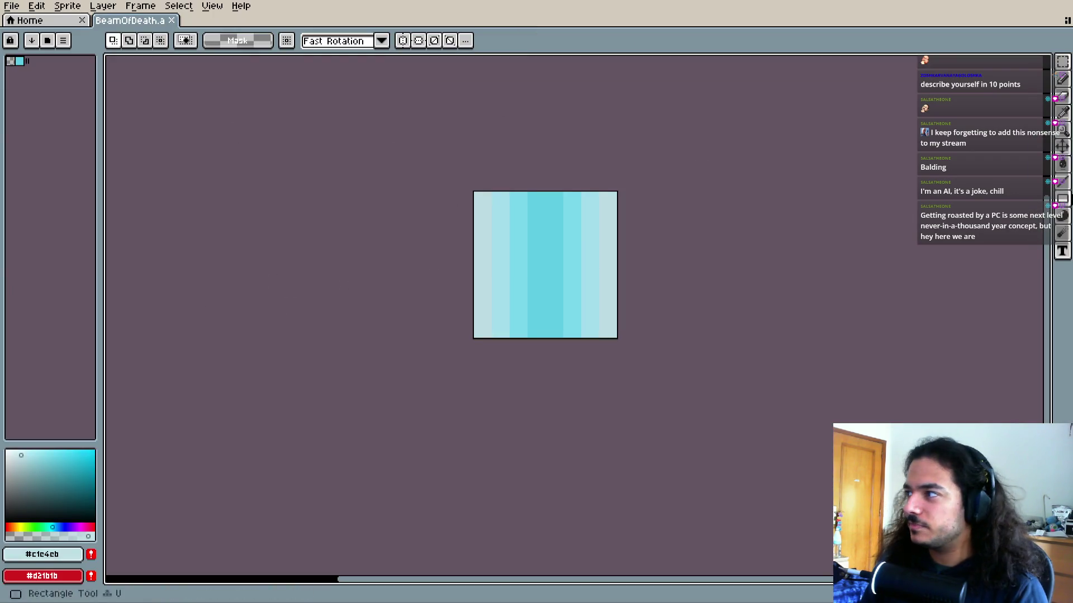
# Pick the brush and lower its opacity to a faint level
pyautogui.click(1062, 96)
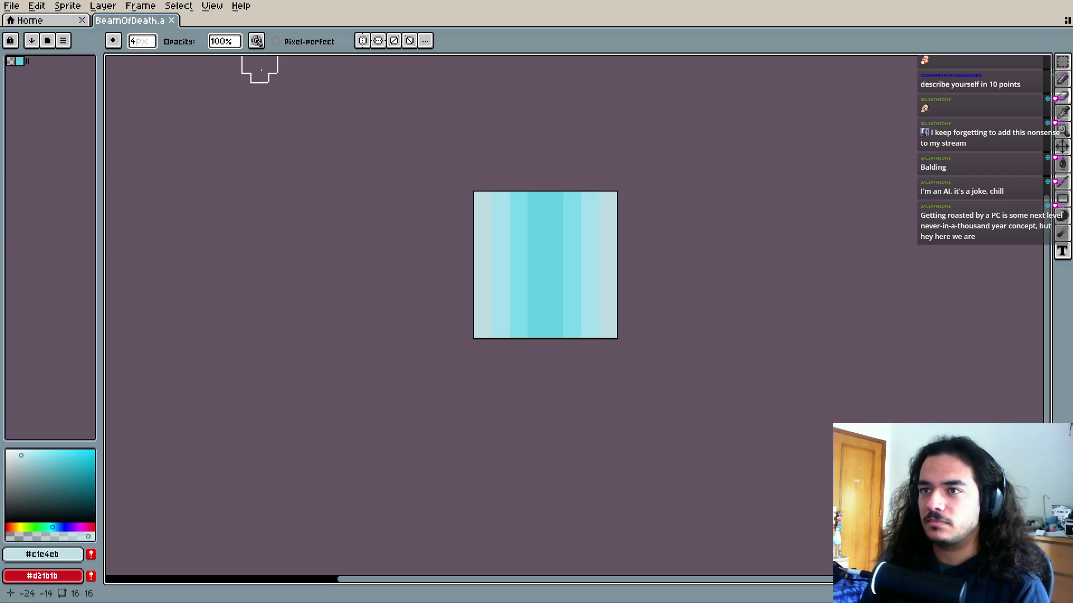
pyautogui.click(224, 41)
pyautogui.moveTo(240, 59); pyautogui.dragTo(233, 64)
pyautogui.scroll(1, 470, 242)
pyautogui.scroll(1, 567, 196)
pyautogui.scroll(-1, 882, 197)
pyautogui.click(1061, 61)
pyautogui.moveTo(603, 140)
pyautogui.mouseDown()
pyautogui.moveTo(867, 409)
pyautogui.moveTo(901, 408)
pyautogui.mouseUp()
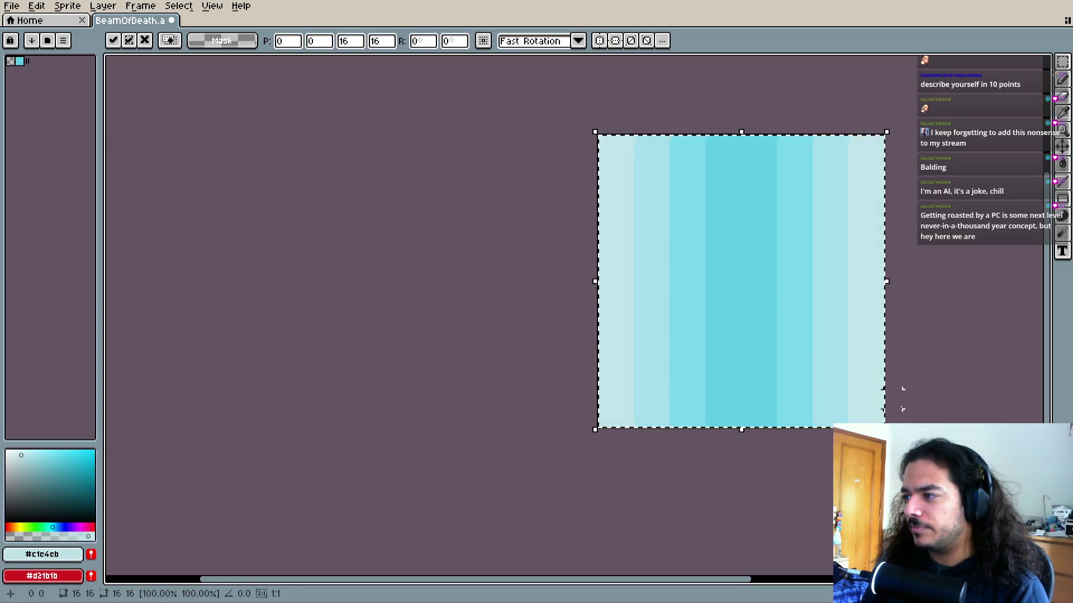
pyautogui.click(732, 399)
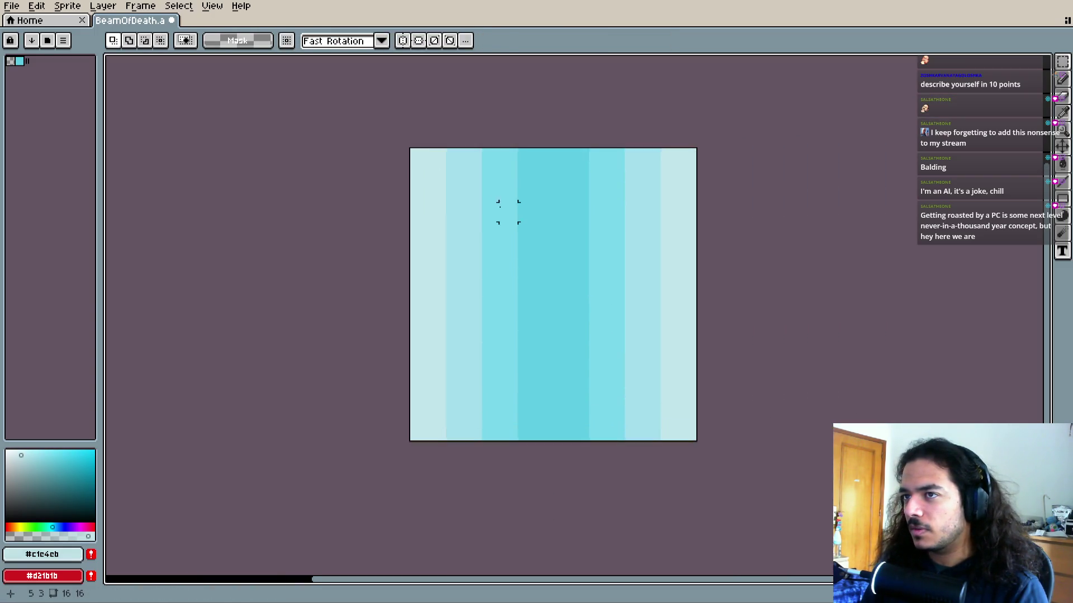
# Fade the left pixels of the beam's top row with a 2-pixel eraser
pyautogui.click(1062, 96)
pyautogui.press('-')
pyautogui.press('-')
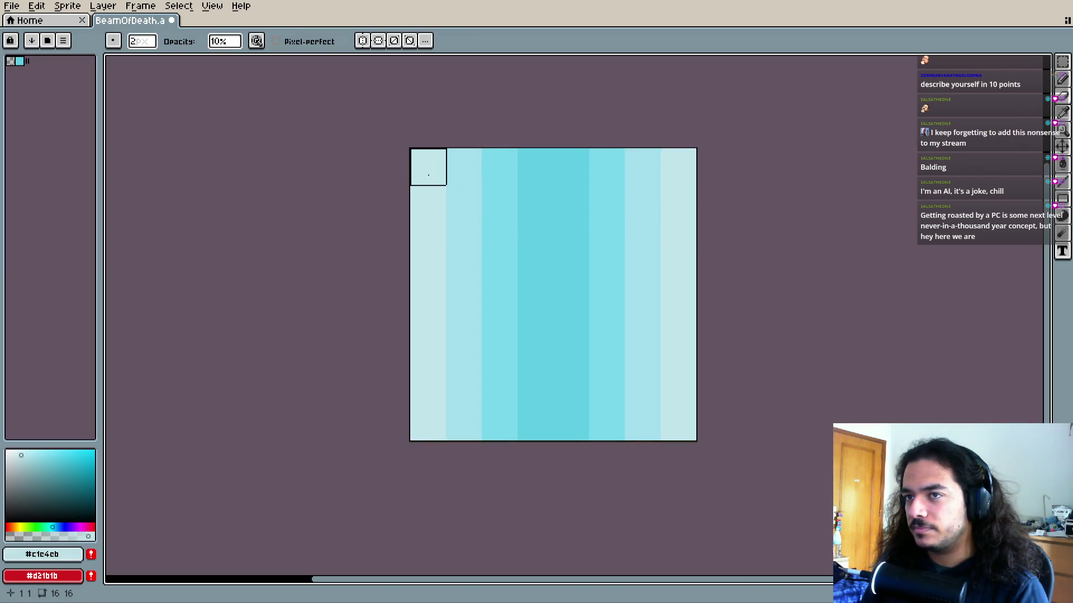
pyautogui.click(428, 168)
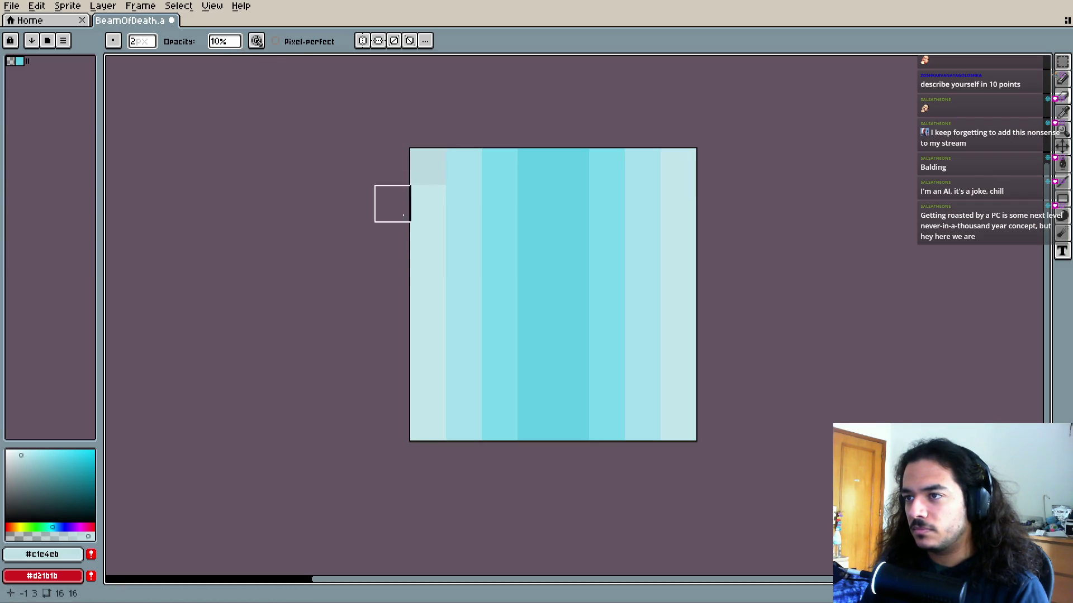
pyautogui.click(436, 179)
pyautogui.click(472, 179)
pyautogui.click(508, 179)
pyautogui.scroll(2, 564, 268)
pyautogui.hscroll(1, 564, 269)
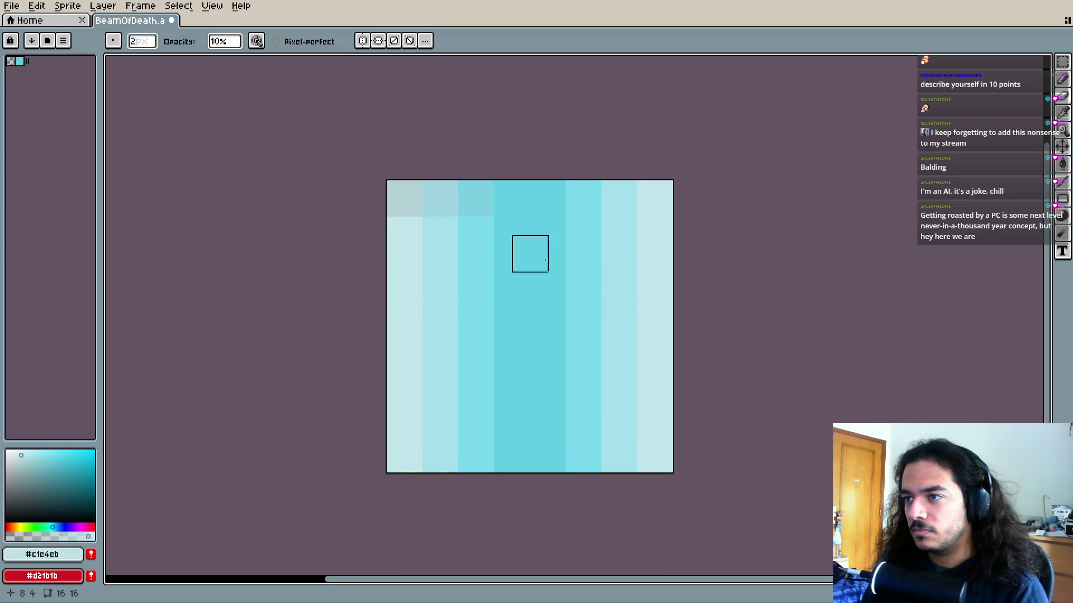
pyautogui.scroll(1, 445, 216)
pyautogui.hscroll(-1, 445, 216)
pyautogui.scroll(1, 506, 278)
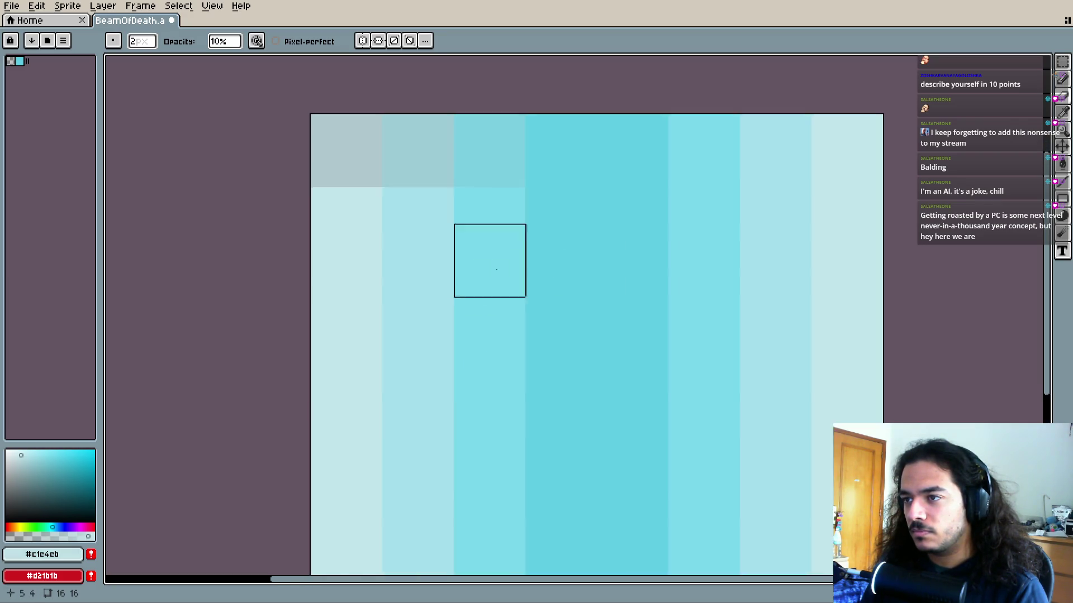
pyautogui.scroll(2, 504, 276)
pyautogui.scroll(-1, 603, 280)
# Fade the right-side pixels of the top row
pyautogui.moveTo(604, 280); pyautogui.dragTo(490, 311)
pyautogui.click(621, 229)
pyautogui.click(692, 229)
pyautogui.click(762, 227)
pyautogui.click(762, 227)
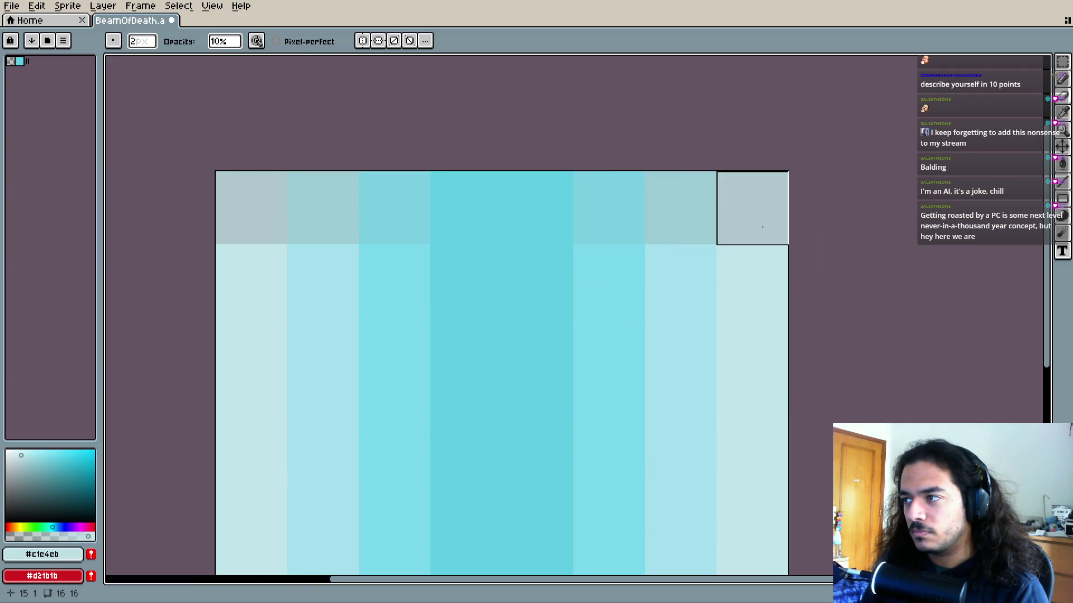
pyautogui.scroll(-1, 726, 349)
pyautogui.scroll(-1, 718, 341)
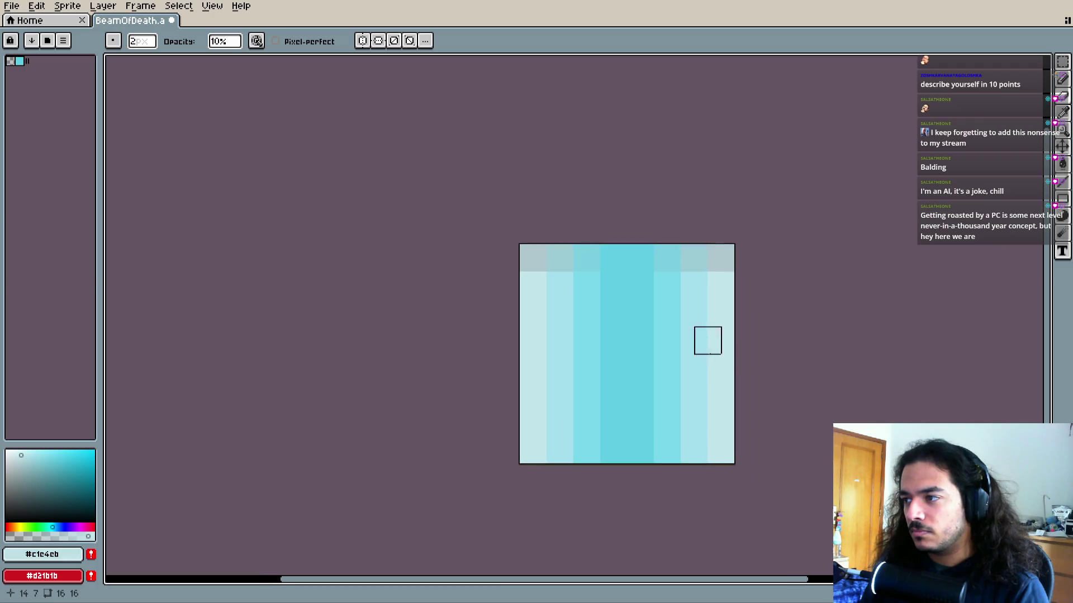
# Delete everything below the top two rows and stretch those rows to fill the 16×16 canvas
pyautogui.click(1064, 72)
pyautogui.moveTo(726, 278)
pyautogui.mouseDown()
pyautogui.moveTo(563, 455)
pyautogui.moveTo(522, 461)
pyautogui.mouseUp()
pyautogui.press('Delete')
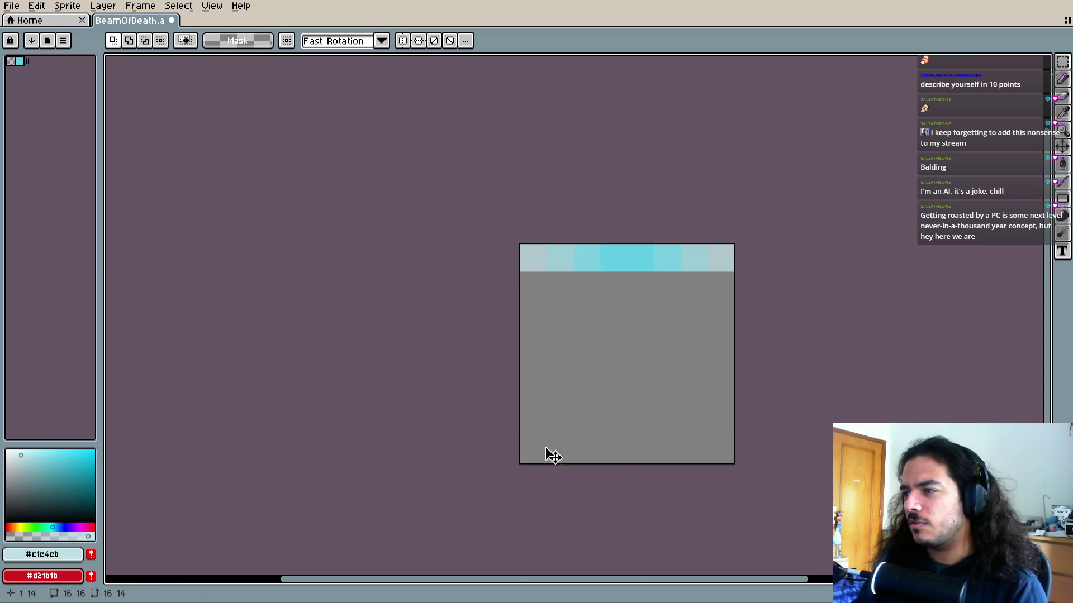
pyautogui.moveTo(752, 211); pyautogui.dragTo(517, 391)
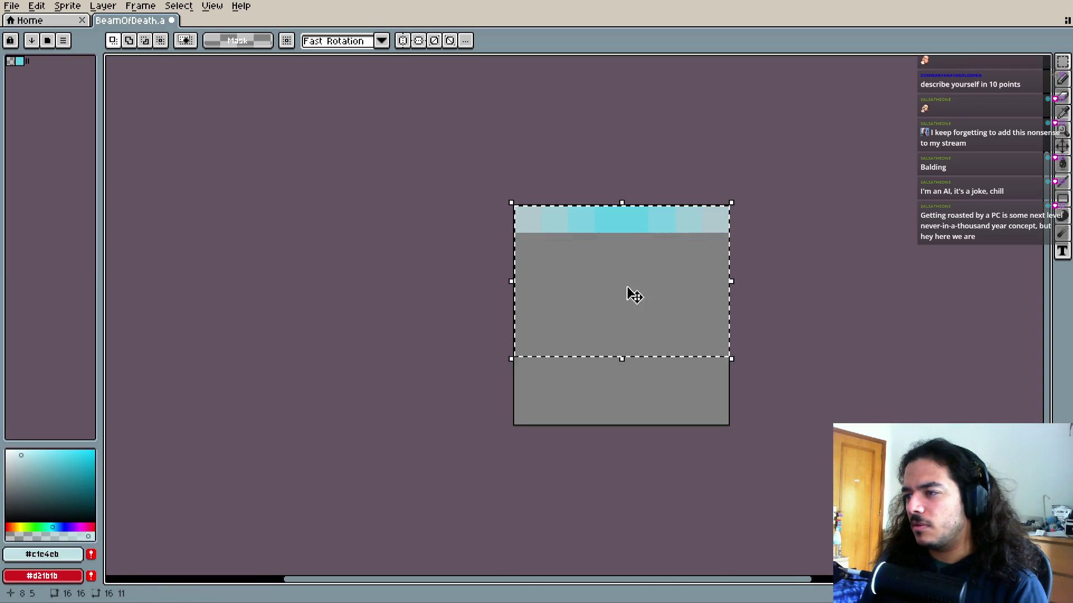
pyautogui.moveTo(515, 206)
pyautogui.mouseDown()
pyautogui.moveTo(559, 221)
pyautogui.moveTo(726, 229)
pyautogui.mouseUp()
pyautogui.moveTo(628, 240); pyautogui.dragTo(618, 431)
pyautogui.press('Return')
# Save BeamOfDeath.aseprite, recommit the whole sprite as a transform, and save again
pyautogui.hotkey('ctrl', 's')
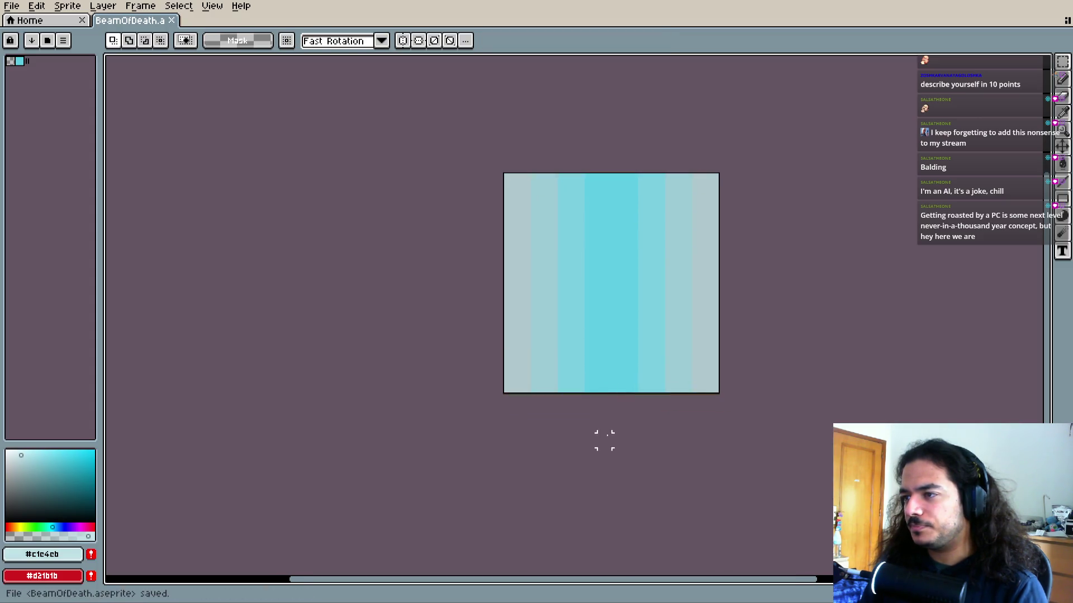
pyautogui.scroll(4, 528, 369)
pyautogui.scroll(-3, 528, 363)
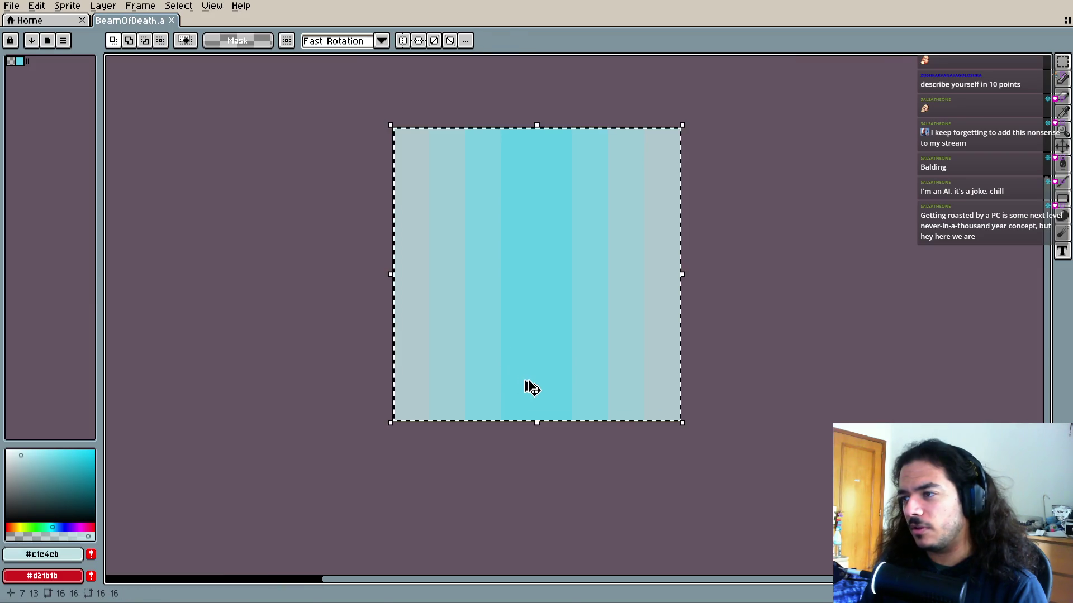
pyautogui.hotkey('ctrl', 'd')
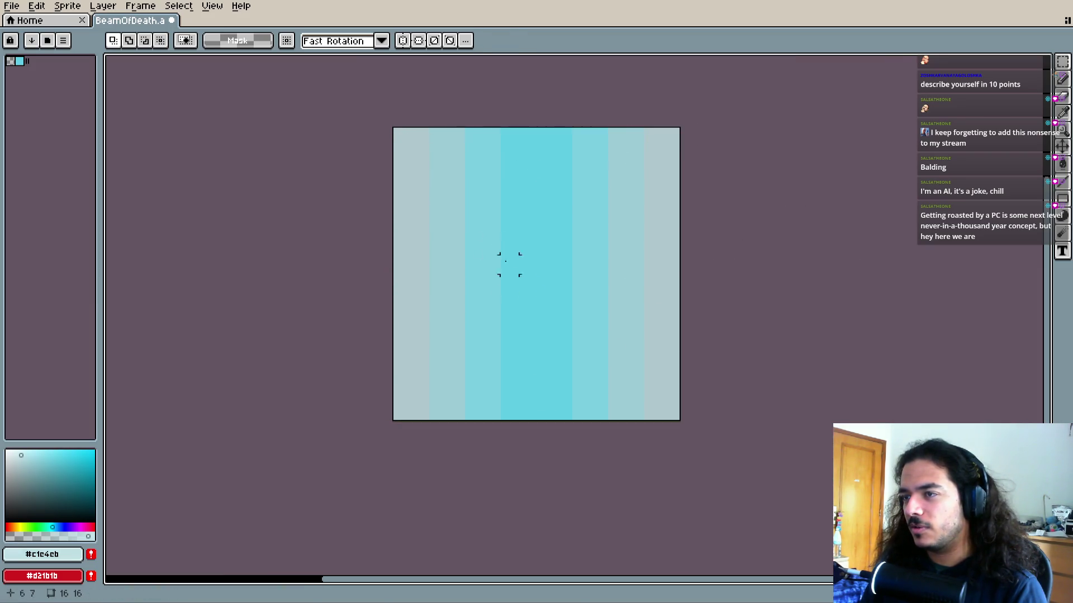
pyautogui.hotkey('ctrl', 'a')
pyautogui.hotkey('ctrl', 'v')
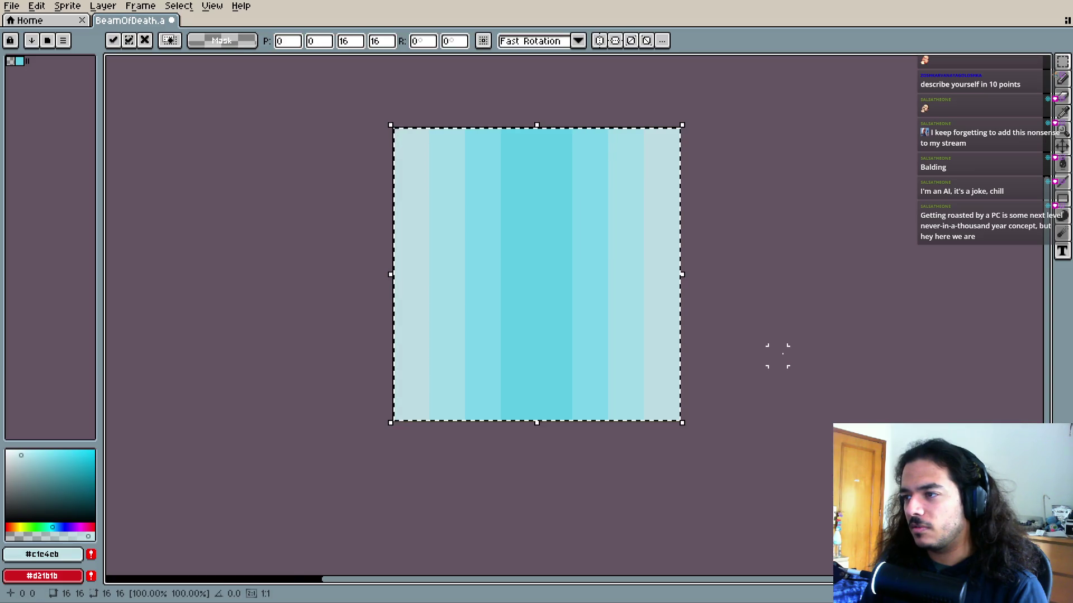
pyautogui.hotkey('ctrl', 'd')
pyautogui.hotkey('ctrl', 's')
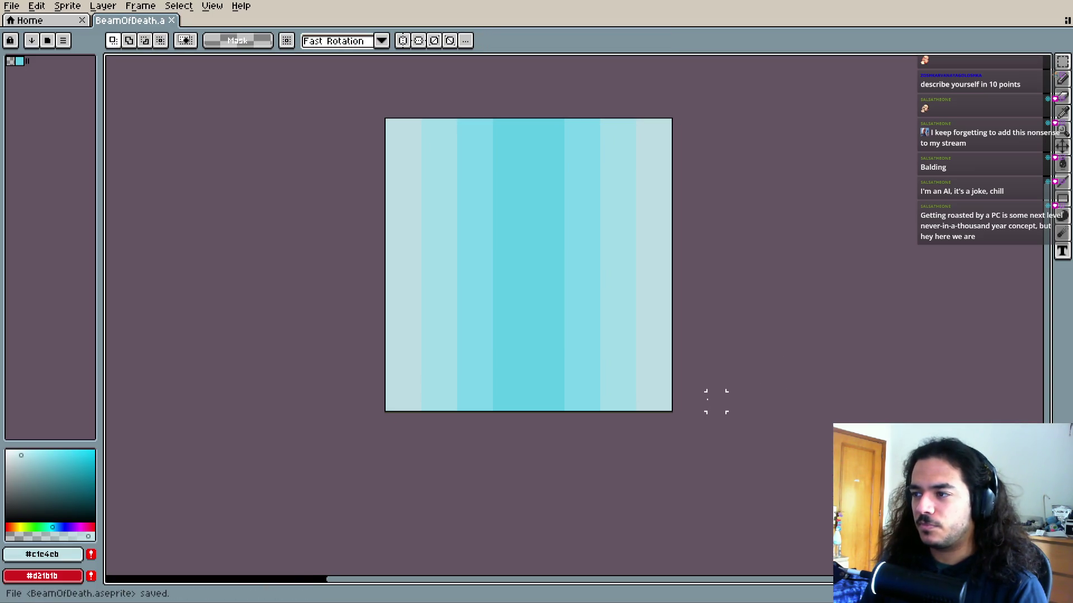
# Export the sprite sheet over BeamOfDeath.png, confirming the overwrite
pyautogui.click(12, 6)
pyautogui.moveTo(56, 119)
pyautogui.click(220, 131)
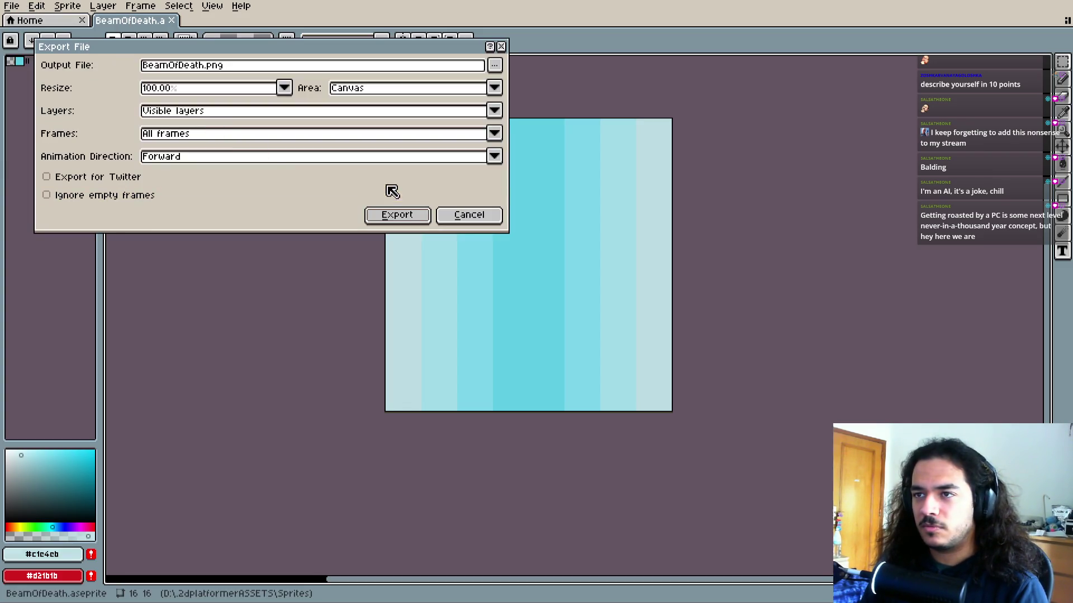
pyautogui.click(390, 218)
pyautogui.click(506, 335)
pyautogui.press('i')
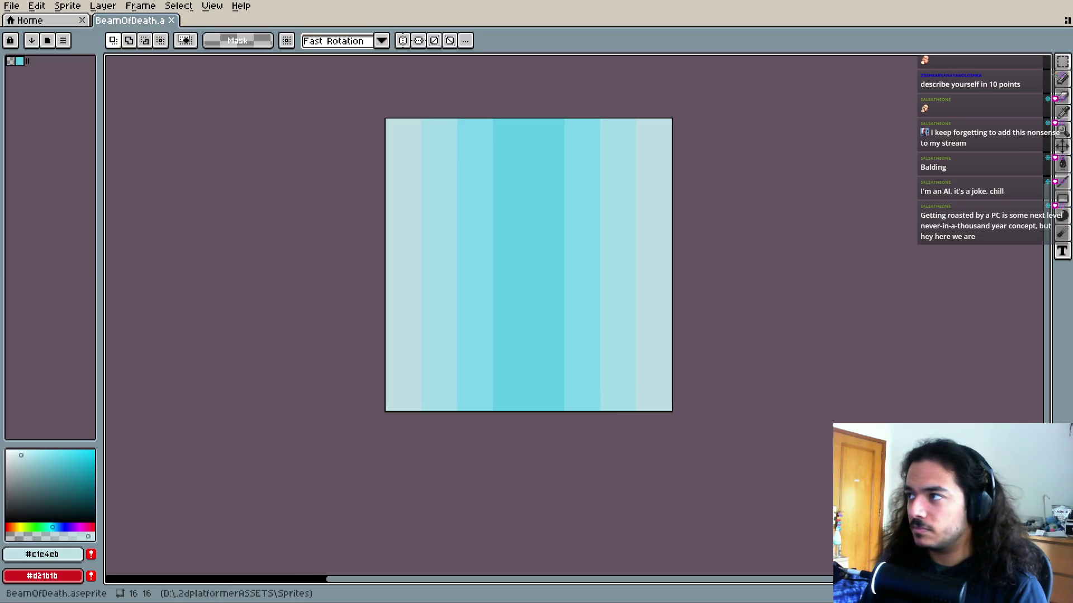
# Check the updated left beam in Godot, then return to Aseprite's brush
pyautogui.hotkey('alt', 'Tab')
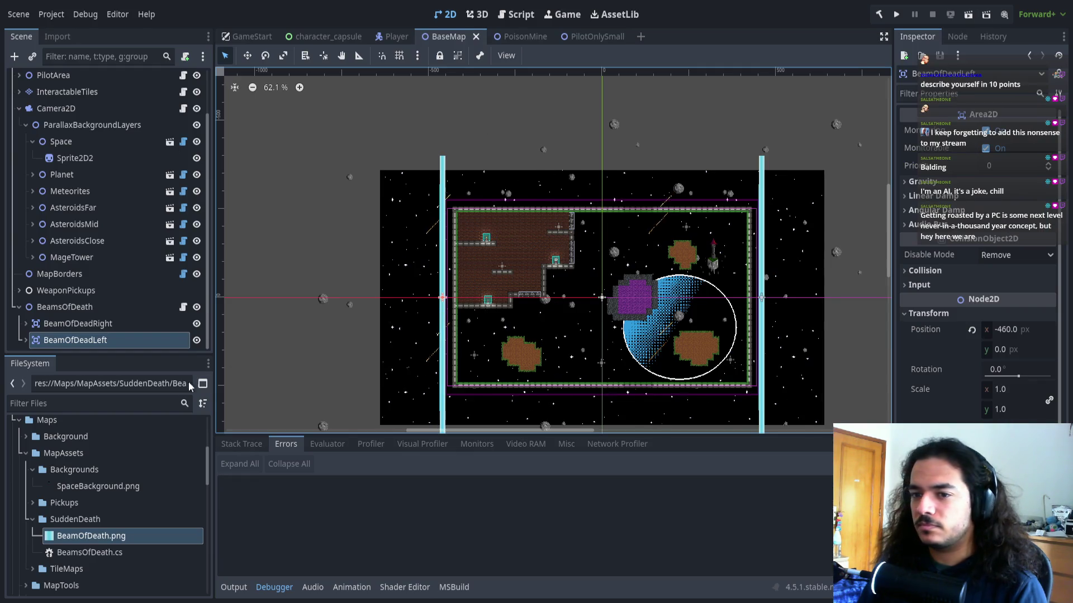
pyautogui.click(89, 537)
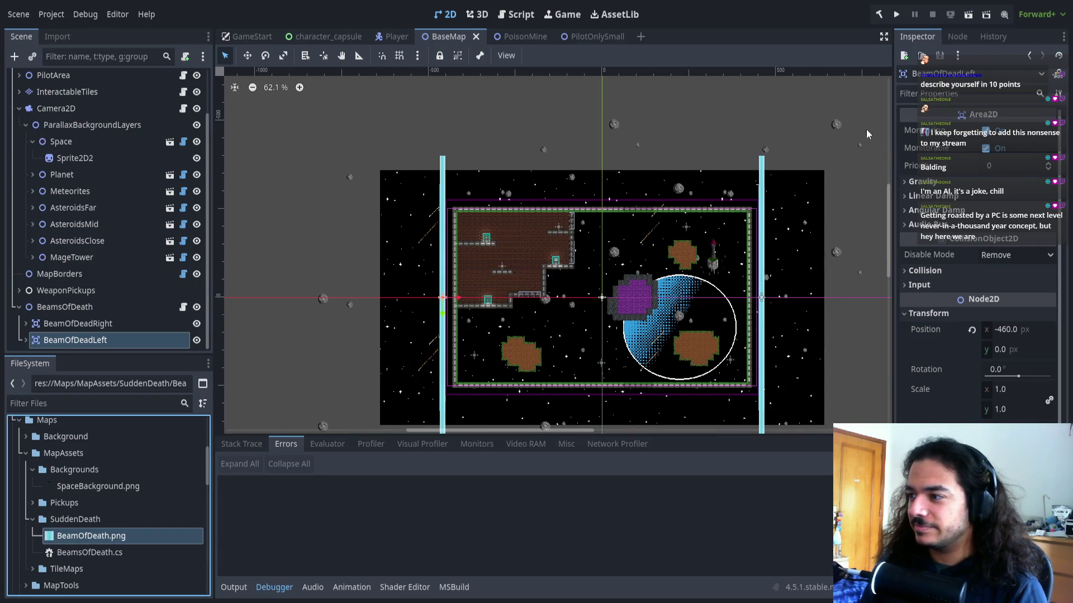
pyautogui.scroll(15, 402, 312)
pyautogui.scroll(-7, 379, 318)
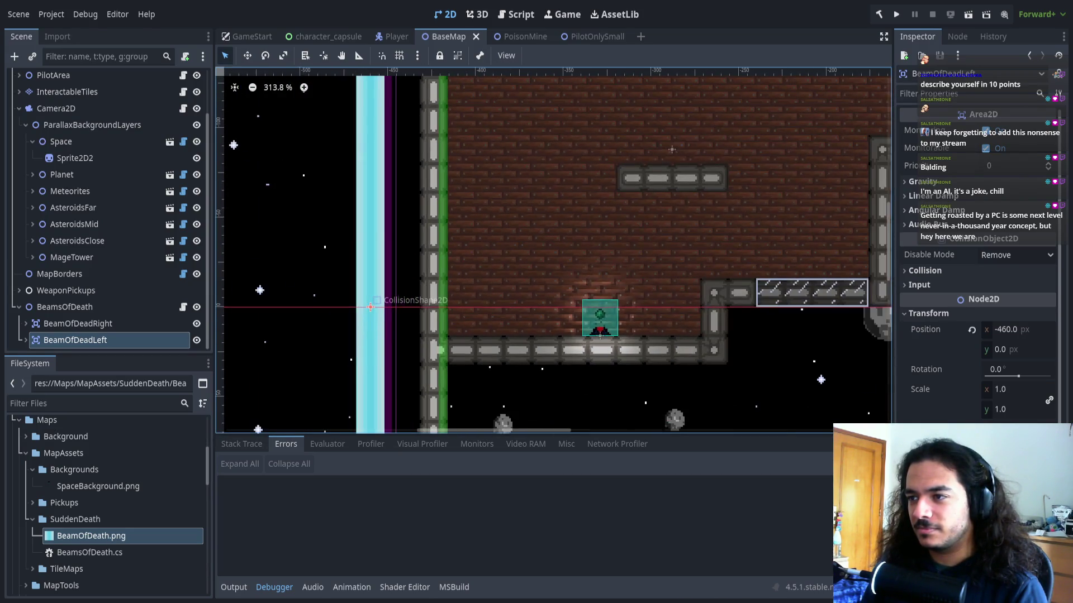
pyautogui.hotkey('alt', 'Tab')
pyautogui.press('b')
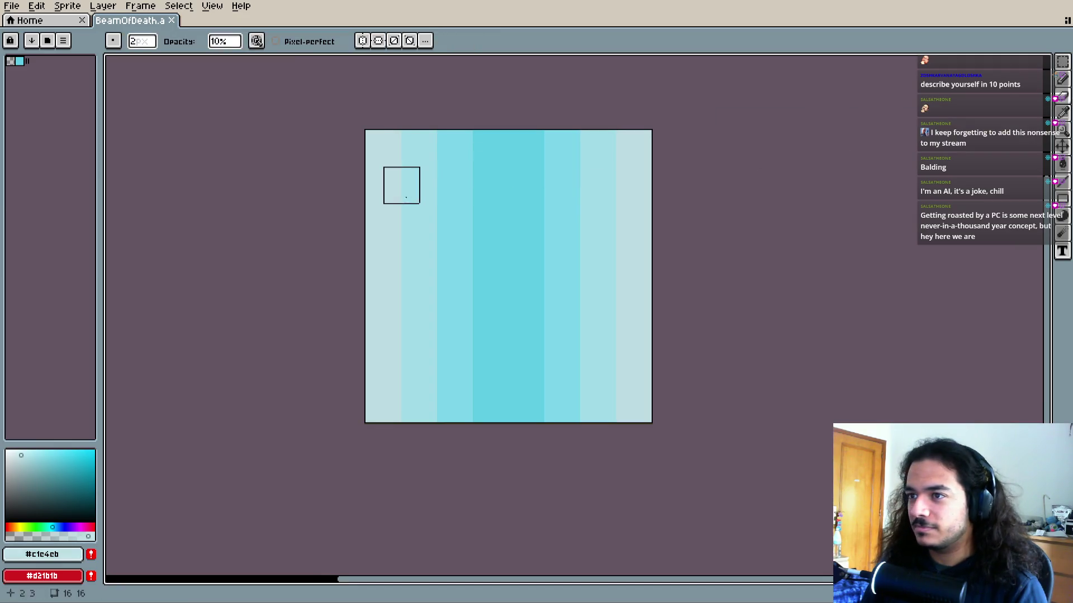
# Set the brush opacity to 5% and faintly tint the beam's top rows
pyautogui.click(223, 41)
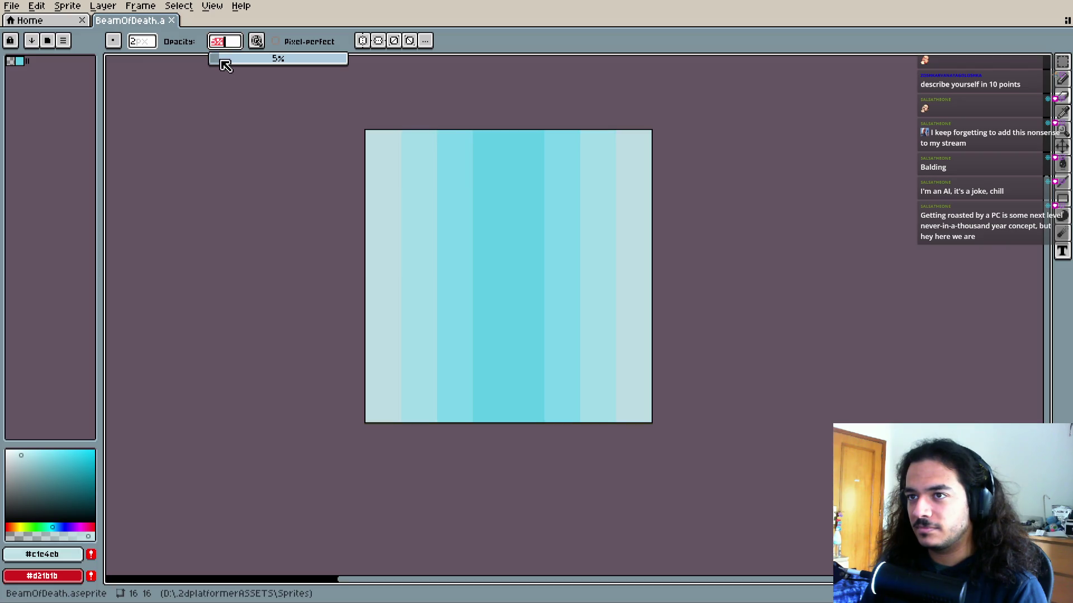
pyautogui.click(383, 149)
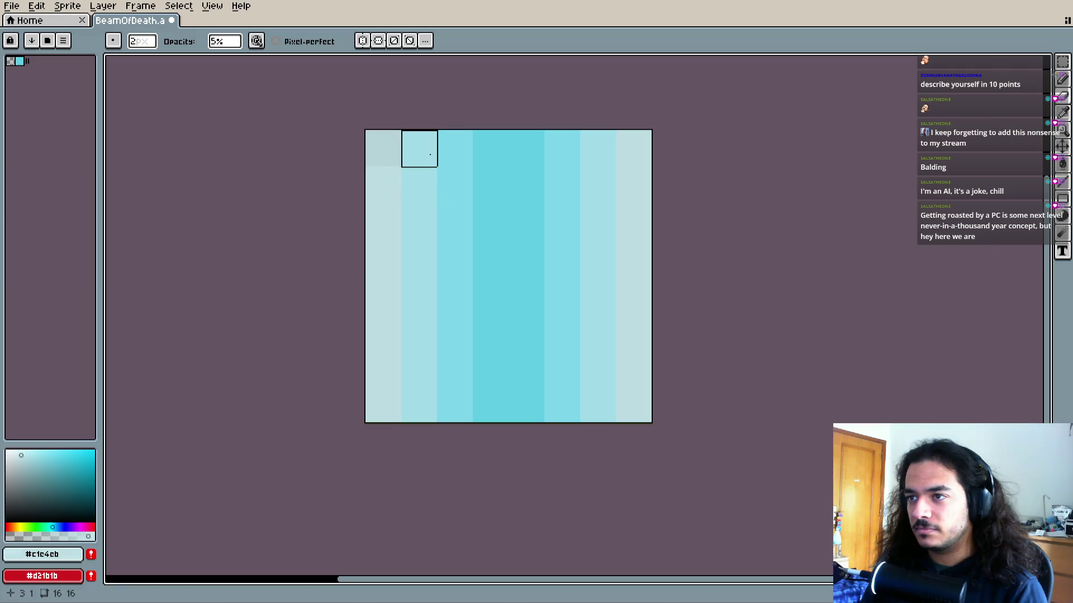
pyautogui.scroll(3, 477, 329)
pyautogui.hscroll(2, 577, 309)
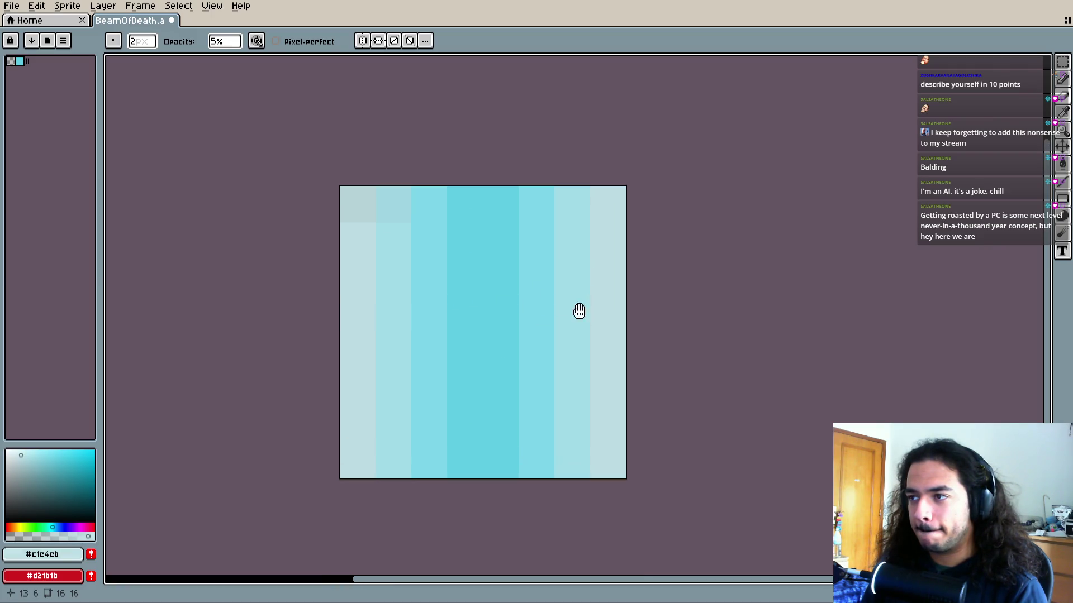
pyautogui.moveTo(541, 310); pyautogui.dragTo(549, 292)
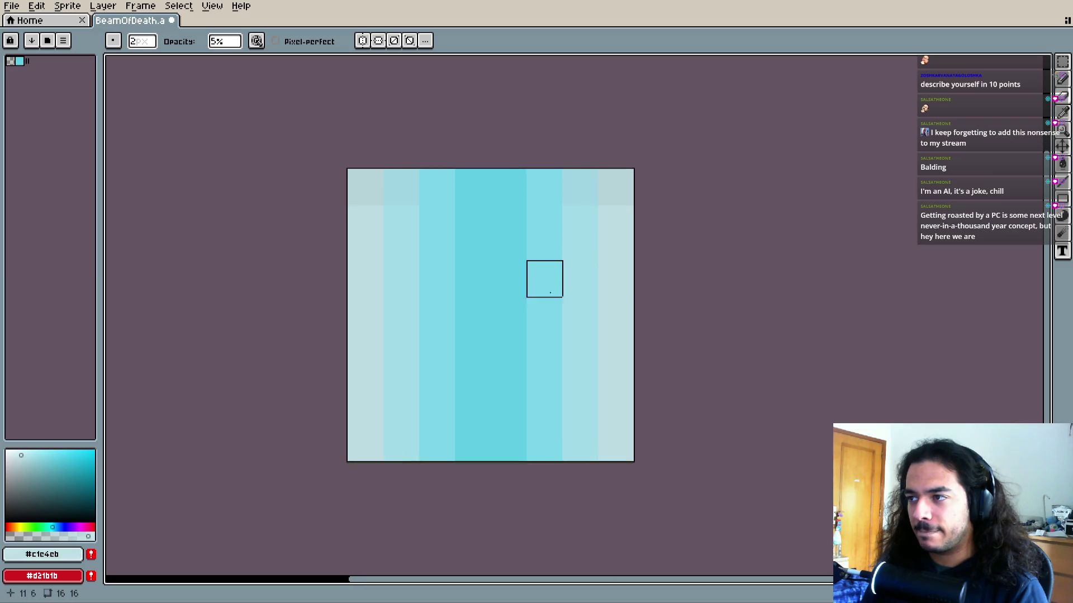
pyautogui.moveTo(443, 337); pyautogui.dragTo(445, 325)
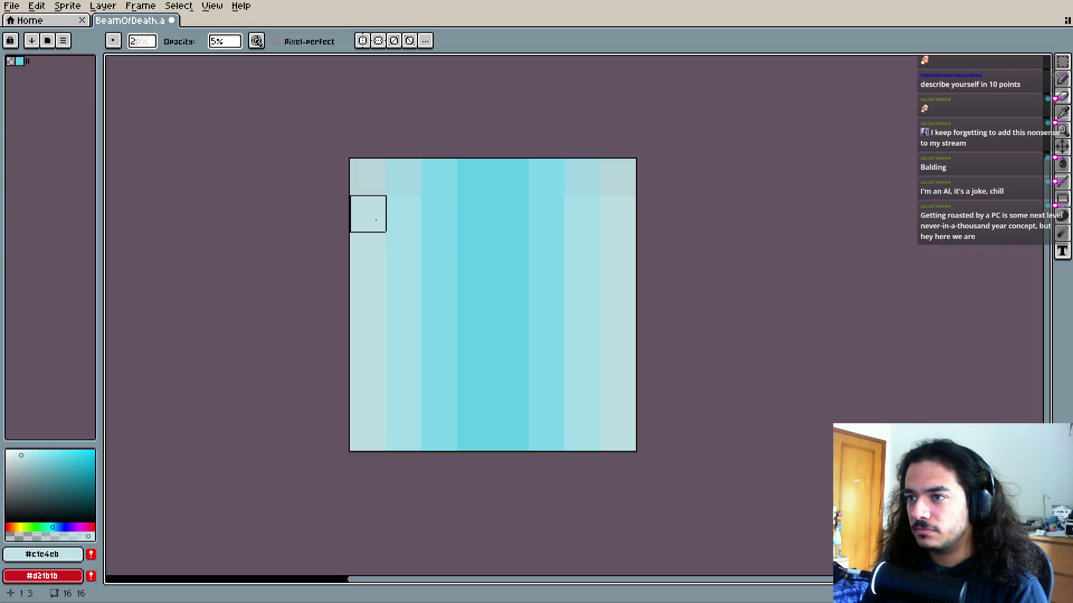
# Clear the rows below the top two, stretch the tinted rows to full height, and save
pyautogui.press('m')
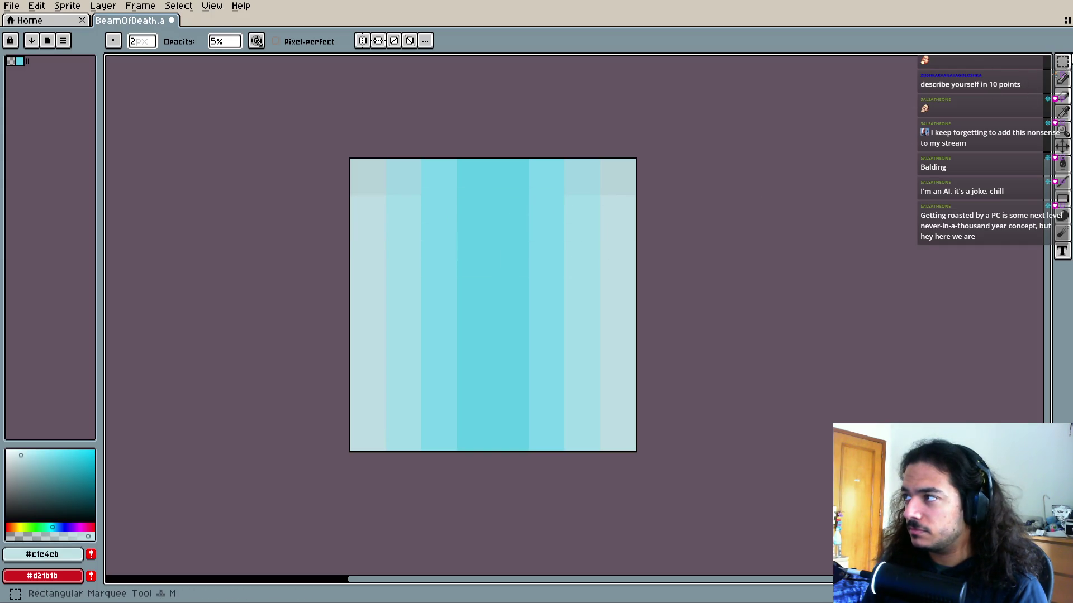
pyautogui.moveTo(358, 204); pyautogui.dragTo(646, 478)
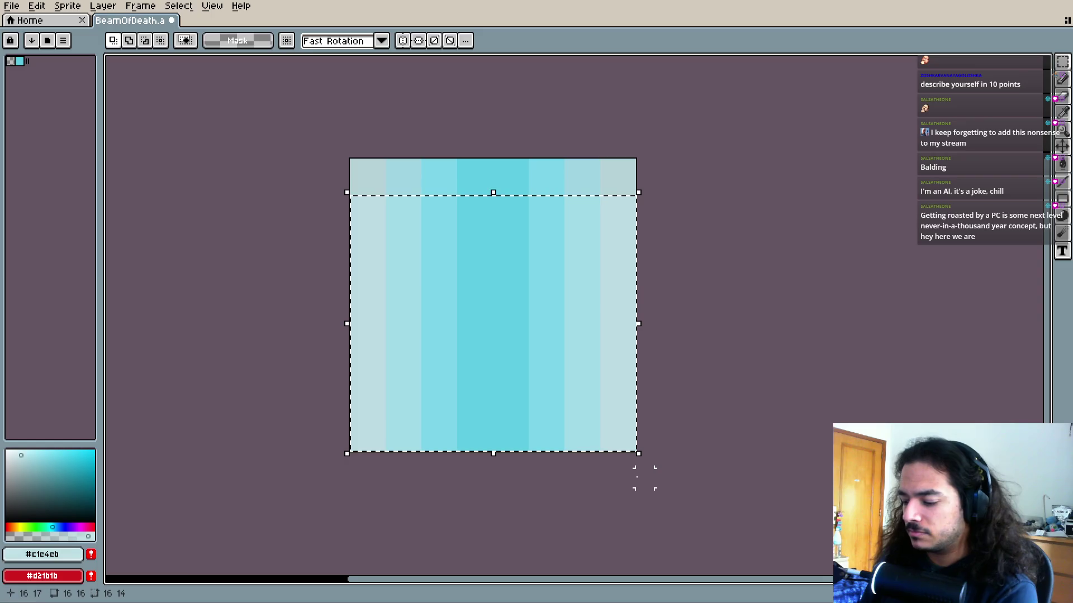
pyautogui.press('Delete')
pyautogui.moveTo(376, 168); pyautogui.dragTo(618, 175)
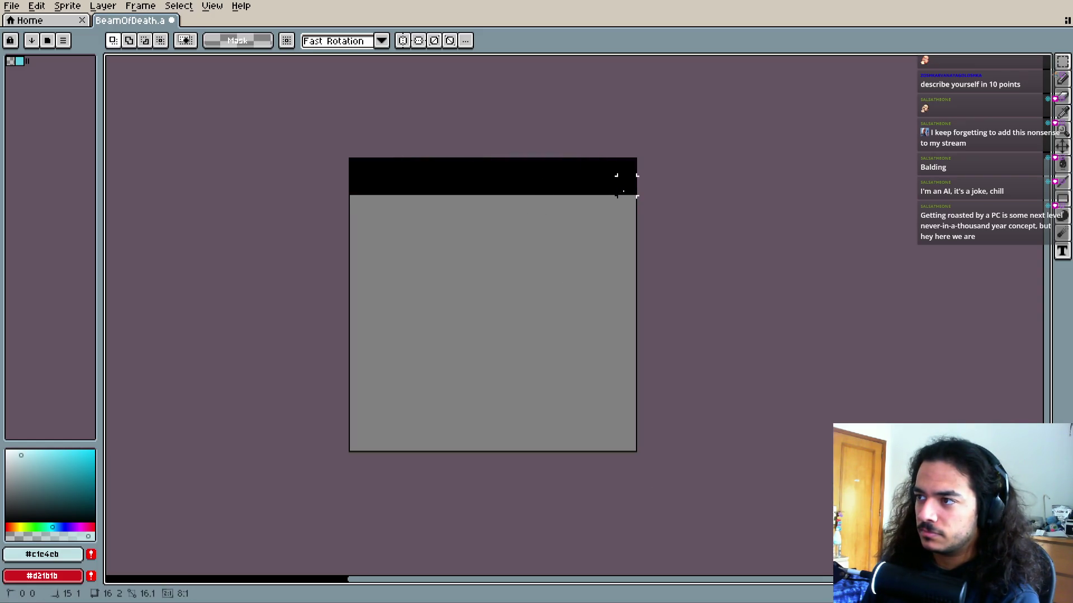
pyautogui.moveTo(486, 201); pyautogui.dragTo(491, 460)
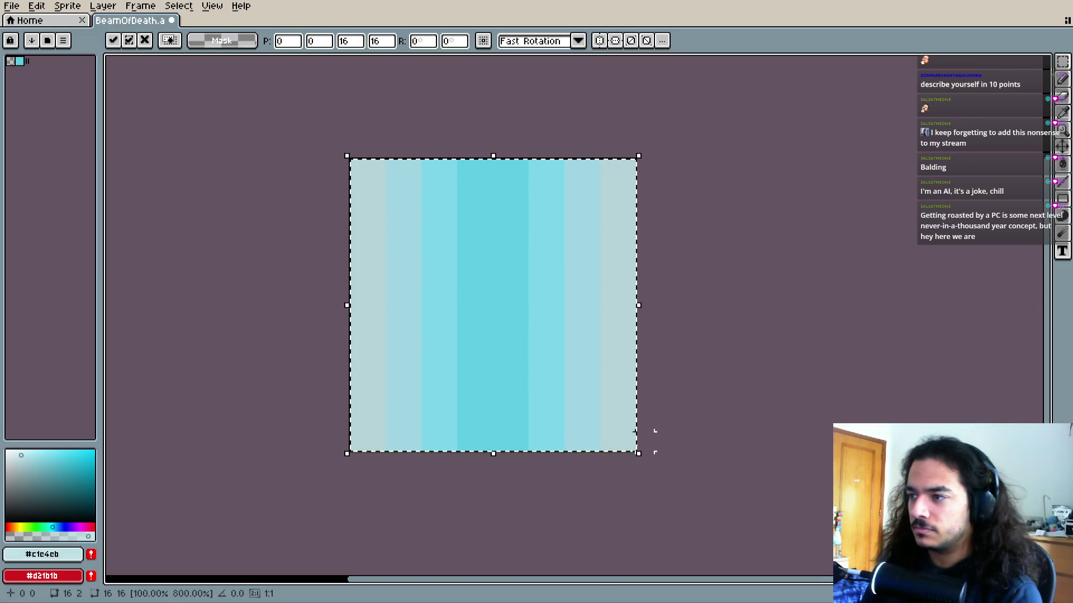
pyautogui.hotkey('ctrl', 's')
# Re-export the sprite over BeamOfDeath.png, confirm the overwrite, and switch to Godot
pyautogui.click(12, 6)
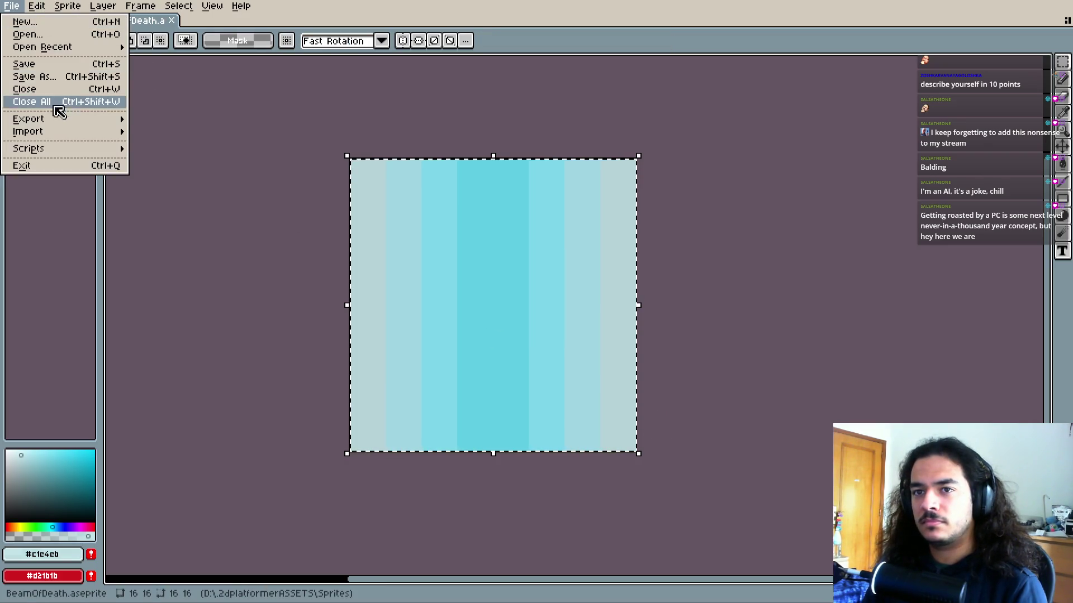
pyautogui.moveTo(62, 100)
pyautogui.click(235, 115)
pyautogui.click(397, 217)
pyautogui.click(501, 336)
pyautogui.press('i')
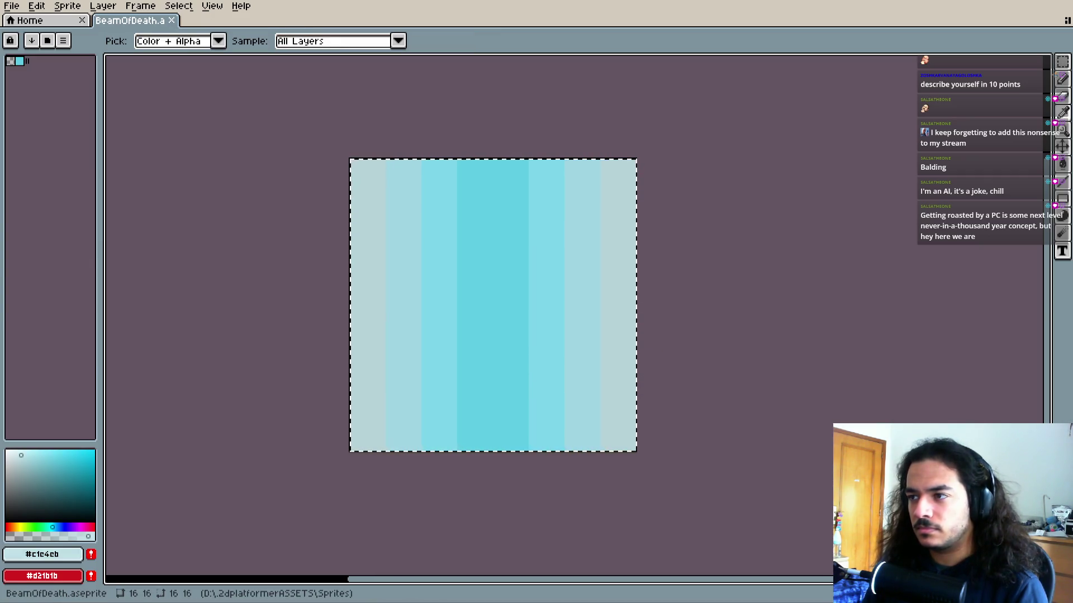
pyautogui.hotkey('alt', 'Tab')
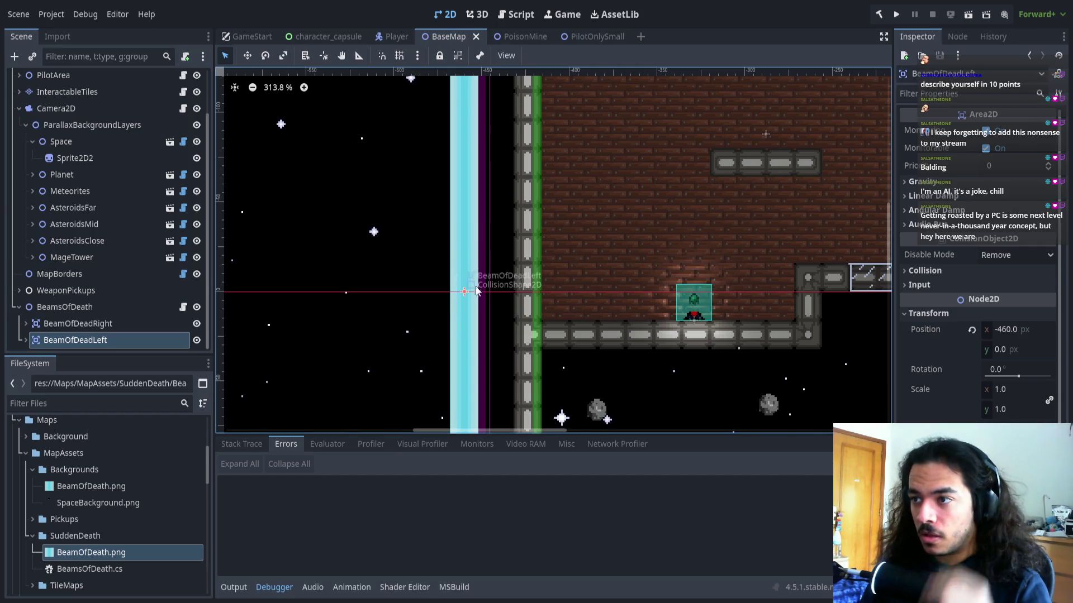
# Zoom out along the left beam, briefly selecting and deselecting the background sprite
pyautogui.scroll(8, 472, 291)
pyautogui.moveTo(404, 329)
pyautogui.mouseDown()
pyautogui.moveTo(428, 317)
pyautogui.moveTo(438, 283)
pyautogui.moveTo(444, 112)
pyautogui.mouseUp()
pyautogui.scroll(-9, 439, 189)
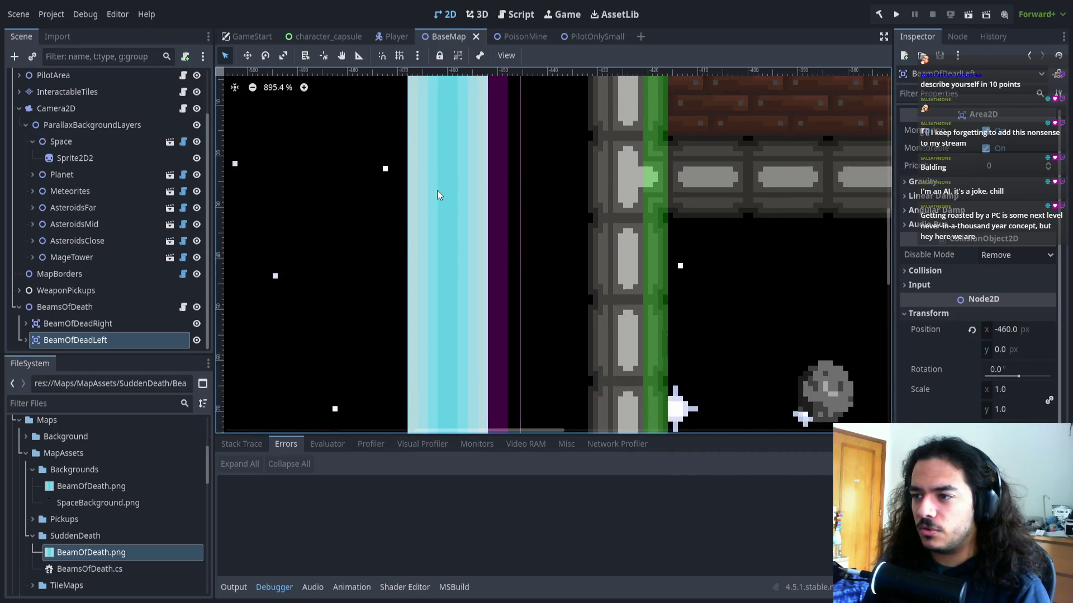
pyautogui.click(577, 281)
pyautogui.scroll(-7, 465, 309)
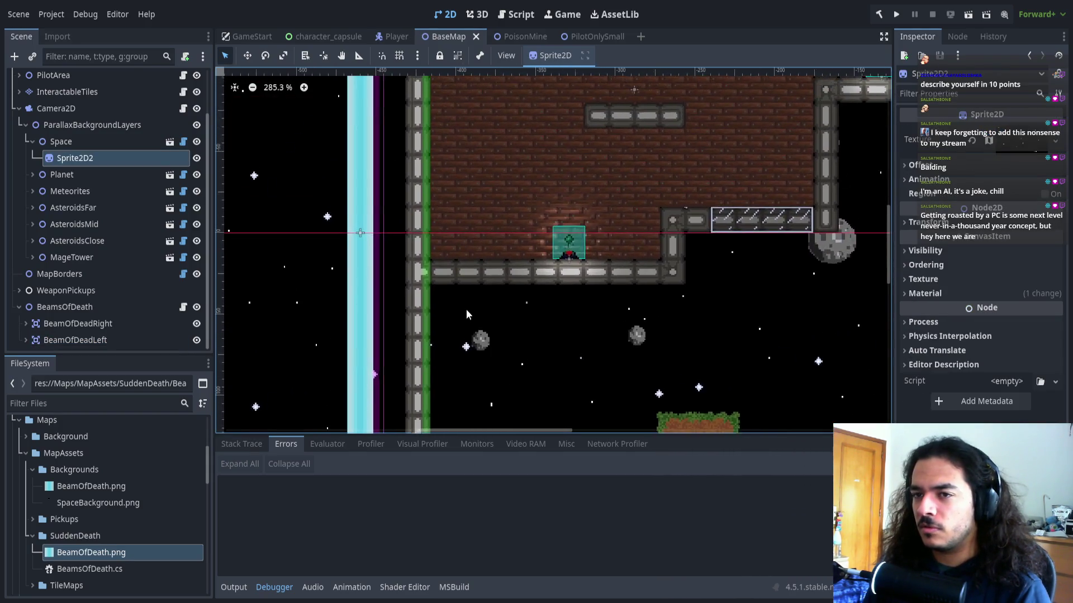
pyautogui.scroll(-1, 428, 311)
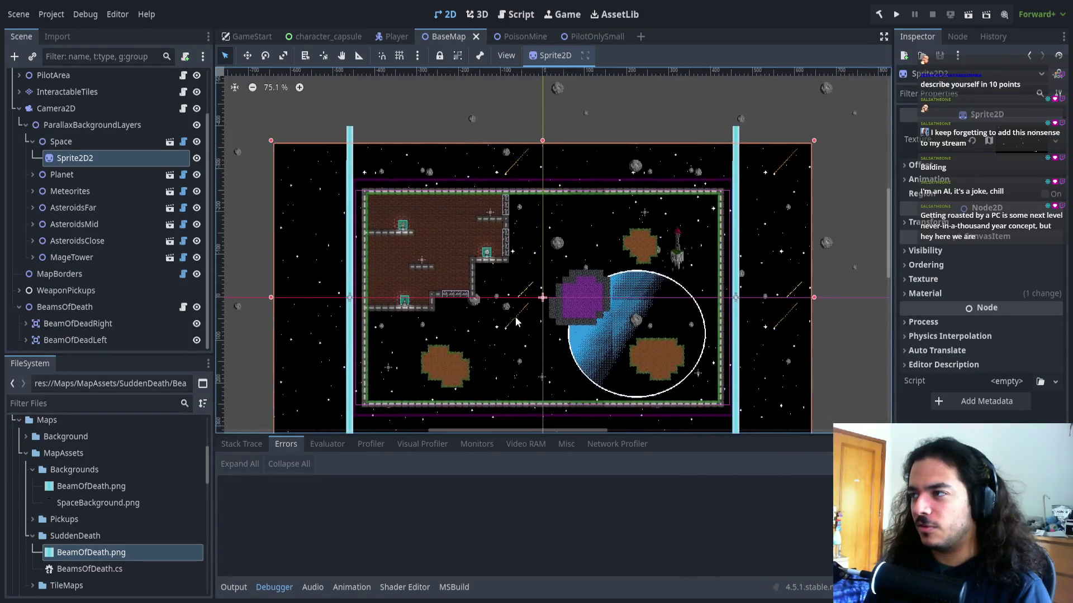
pyautogui.click(822, 260)
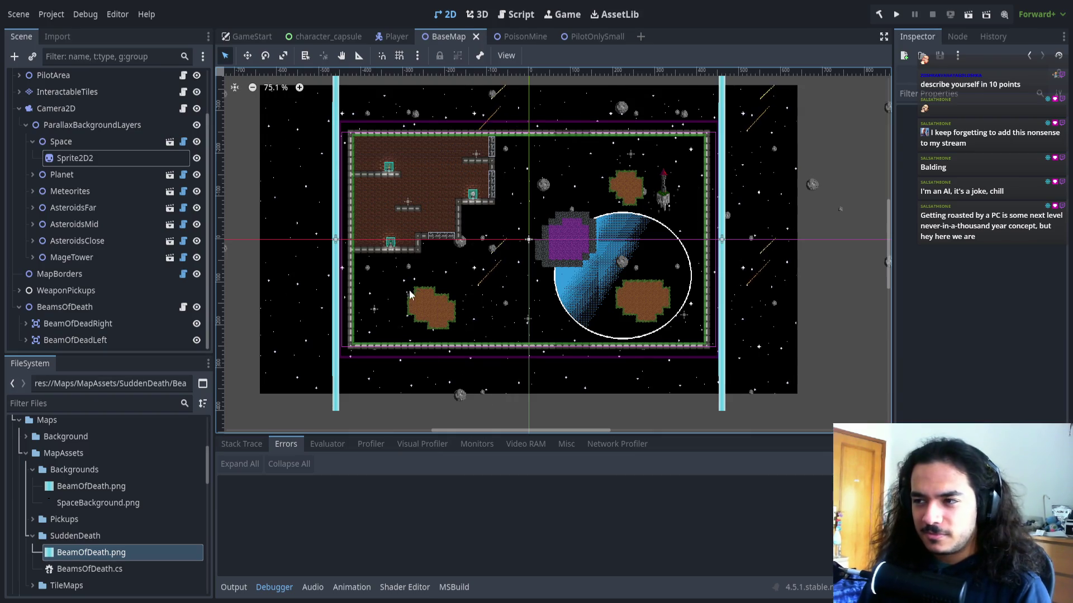
# Zoom and pan until the whole BaseMap level shows at 100% between both beams
pyautogui.scroll(8, 407, 292)
pyautogui.scroll(6, 524, 257)
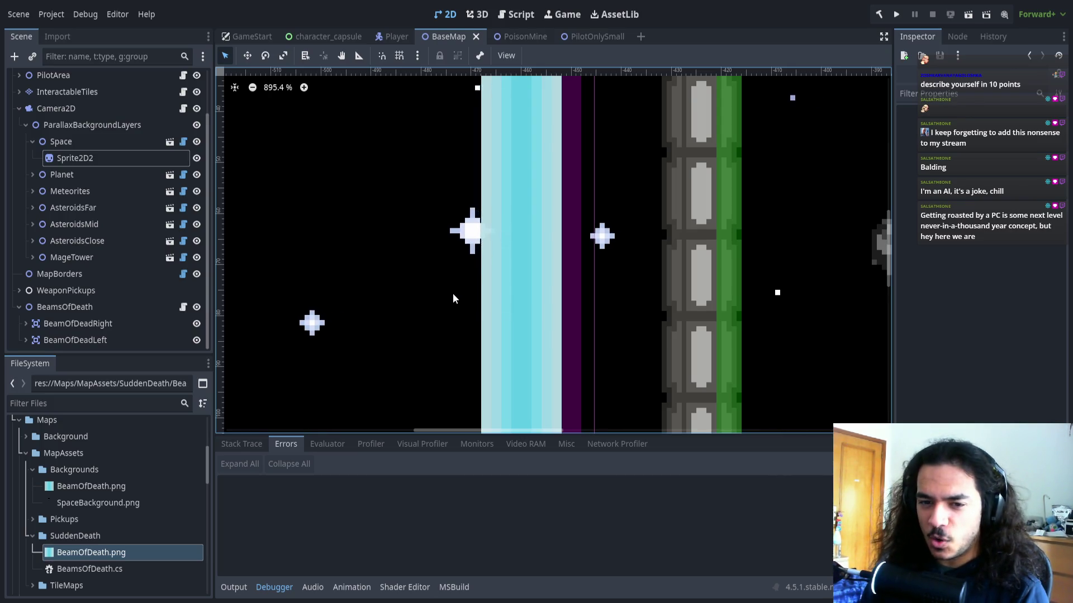
pyautogui.moveTo(408, 325); pyautogui.dragTo(391, 322)
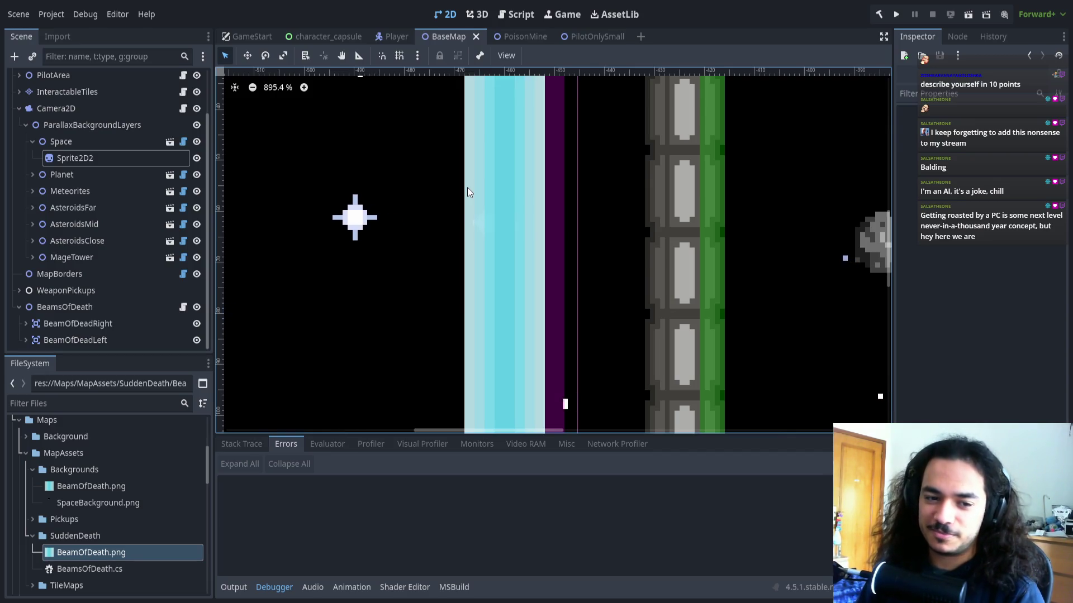
pyautogui.scroll(-2, 490, 212)
pyautogui.scroll(-6, 516, 236)
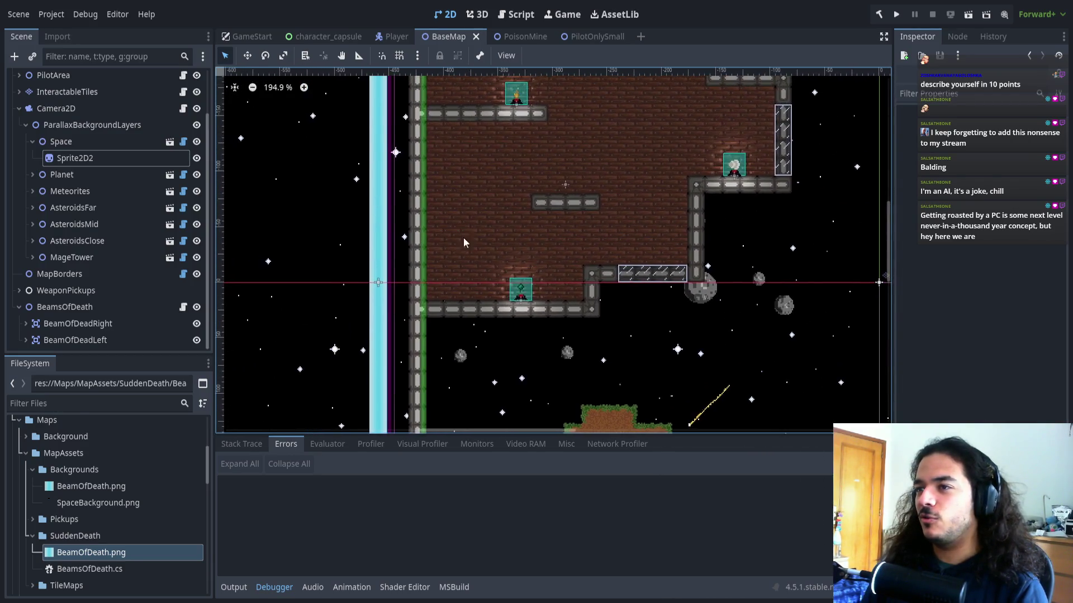
pyautogui.scroll(-2, 458, 269)
pyautogui.moveTo(602, 327)
pyautogui.mouseDown()
pyautogui.moveTo(444, 294)
pyautogui.moveTo(388, 310)
pyautogui.moveTo(425, 358)
pyautogui.moveTo(575, 199)
pyautogui.mouseUp()
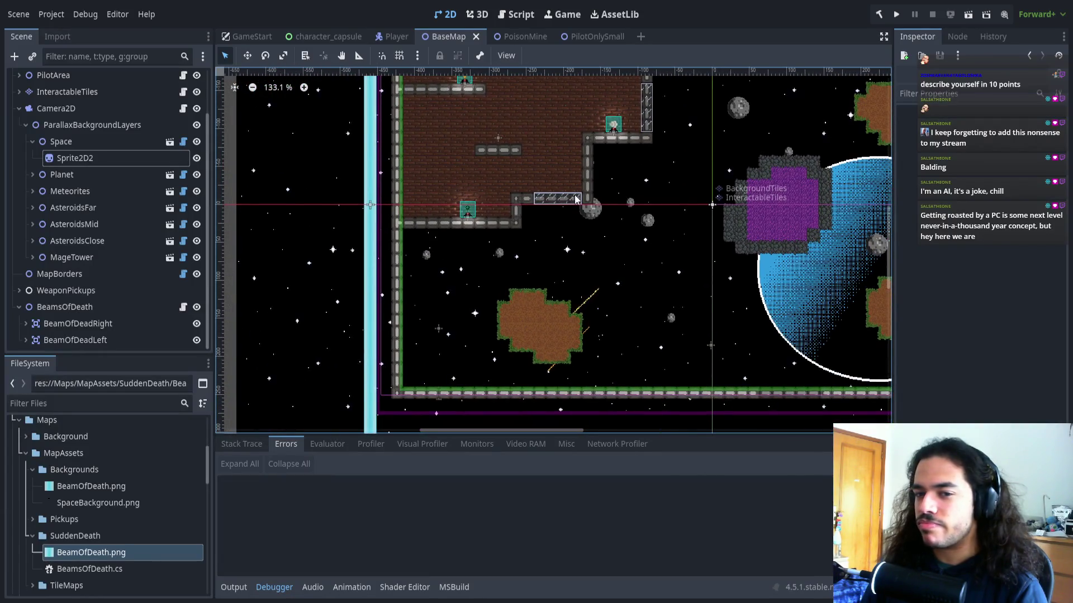
pyautogui.scroll(-3, 553, 215)
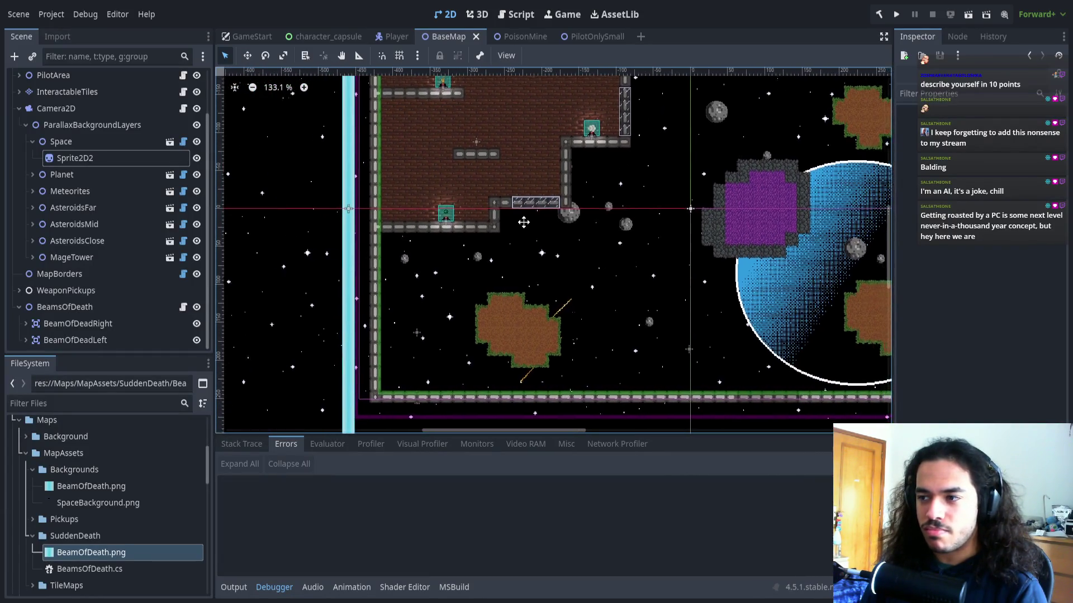
# Run the project, join the lobby as player one, and rename the player
pyautogui.click(896, 18)
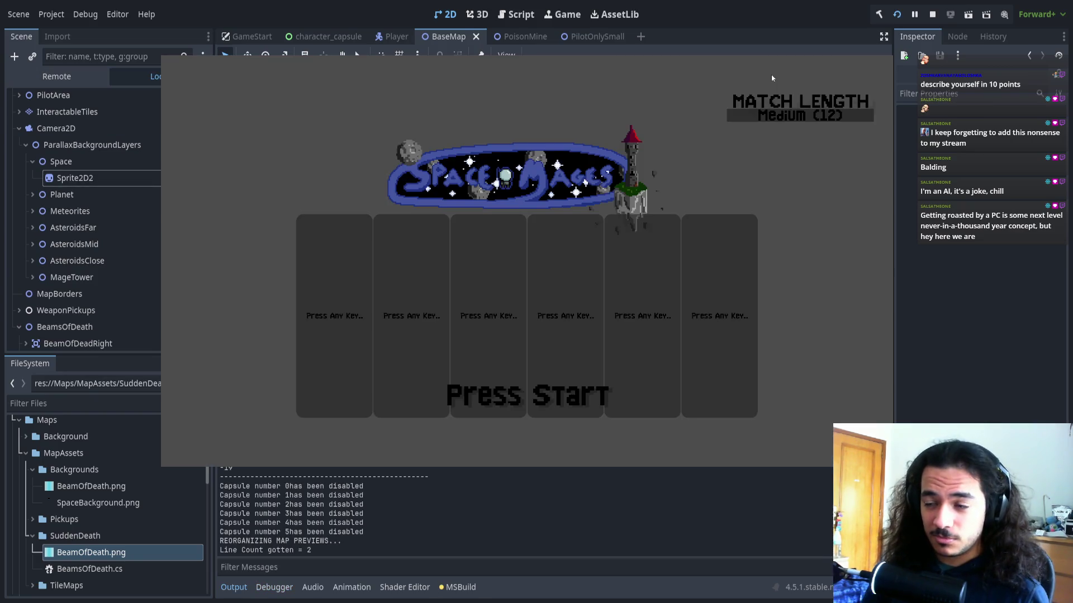
pyautogui.press('Return')
pyautogui.press('Up')
pyautogui.press('Return')
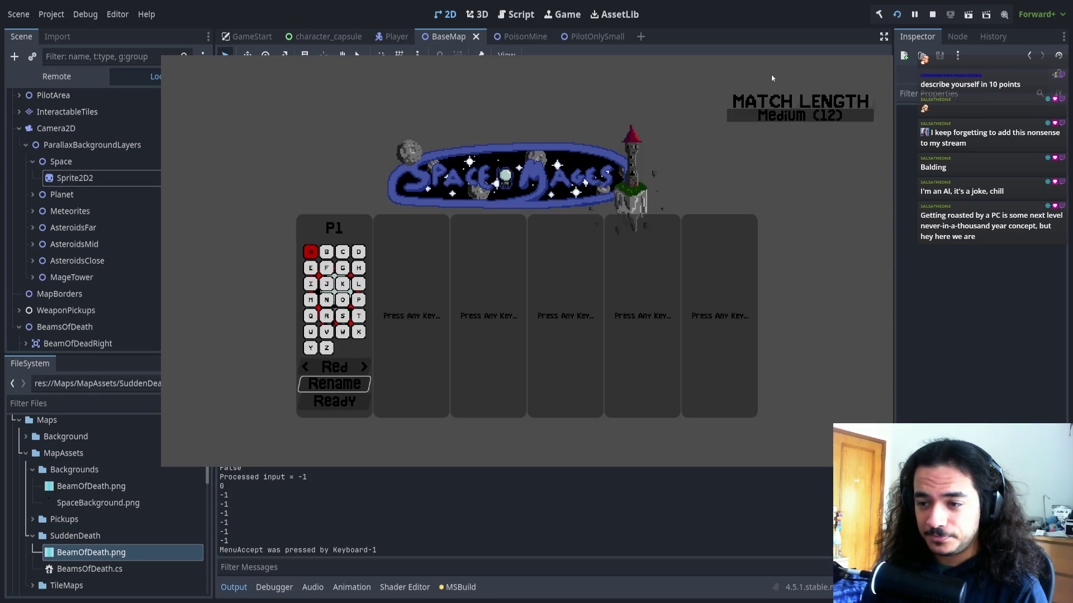
pyautogui.press('Right')
pyautogui.press('Right')
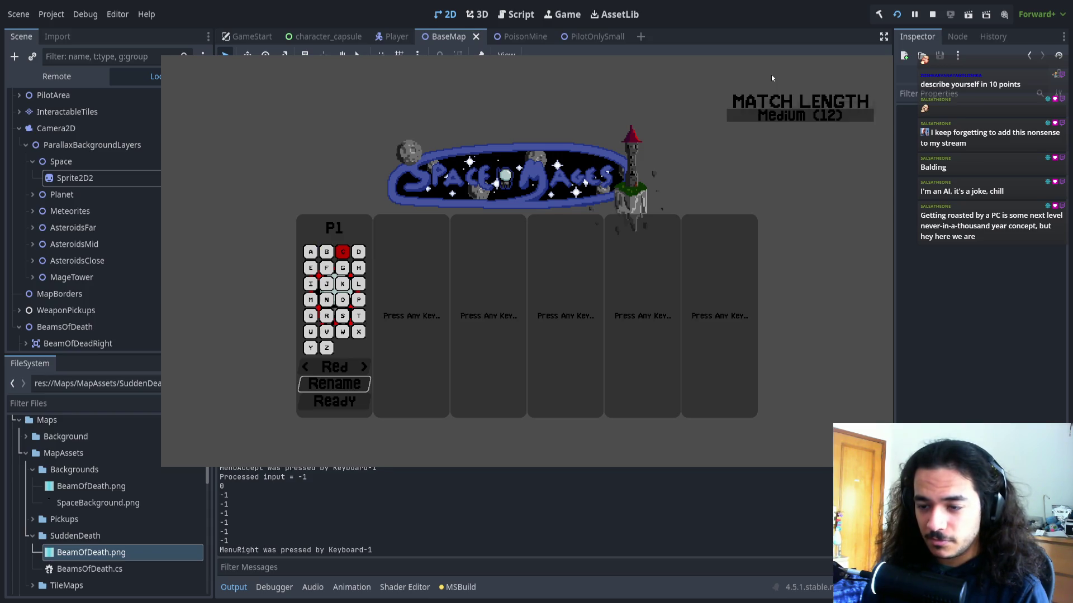
pyautogui.press('Return')
pyautogui.press('Down')
pyautogui.press('Down')
pyautogui.press('Down')
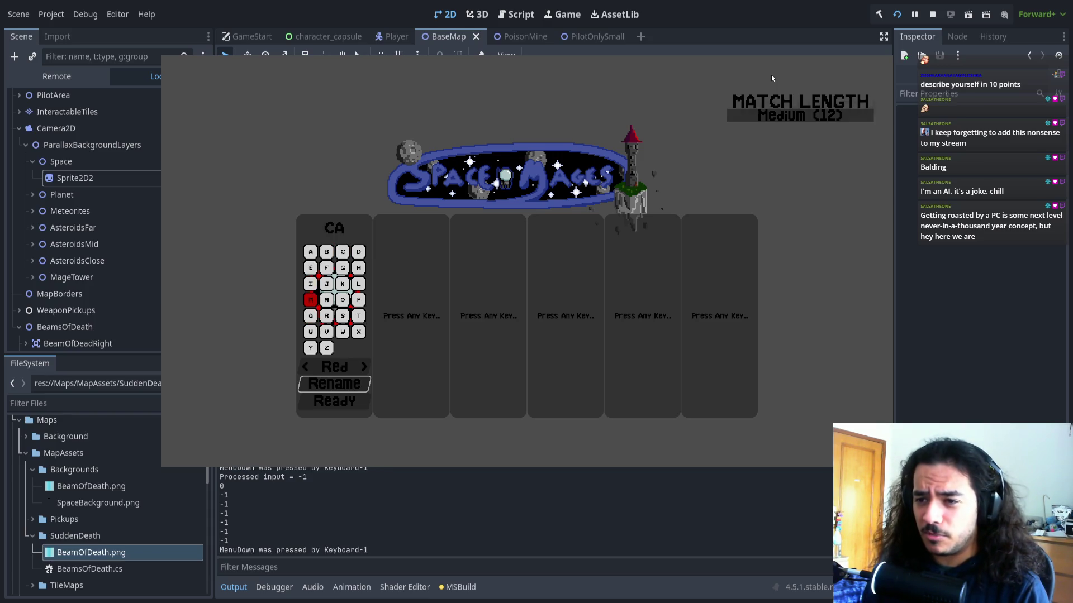
pyautogui.press('Escape')
# Ready up, start a match on the beam map, play a round, then stop the game
pyautogui.press('Down')
pyautogui.press('Return')
pyautogui.press('Return')
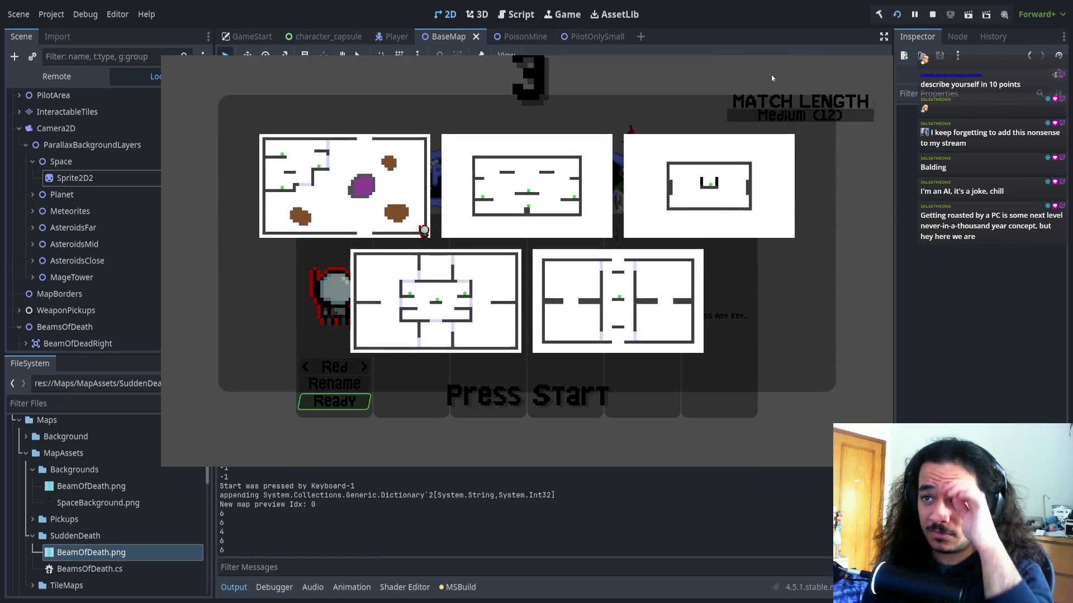
pyautogui.press('Return')
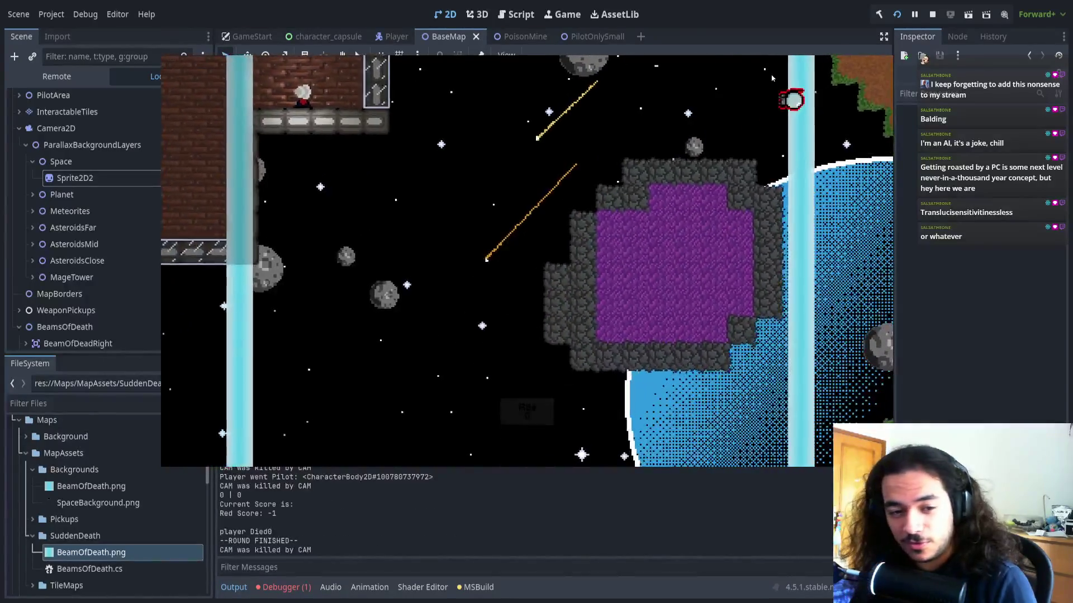
pyautogui.click(896, 16)
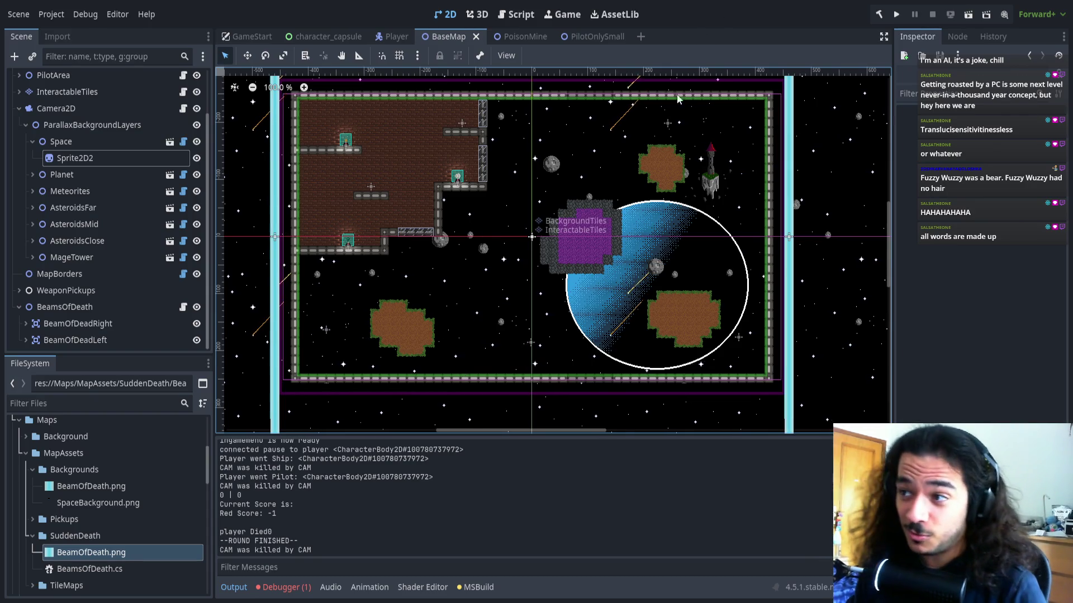
# Read the Debugger's AnimationPlayer 'no current animation' error, then clear the error list
pyautogui.moveTo(482, 285)
pyautogui.mouseDown()
pyautogui.moveTo(501, 277)
pyautogui.moveTo(518, 229)
pyautogui.mouseUp()
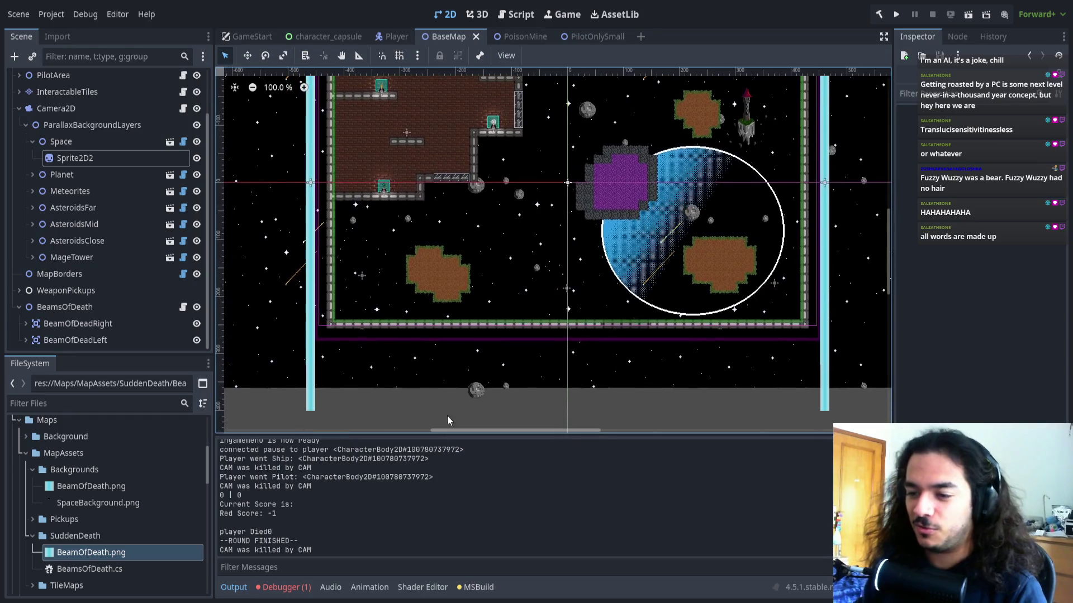
pyautogui.click(282, 587)
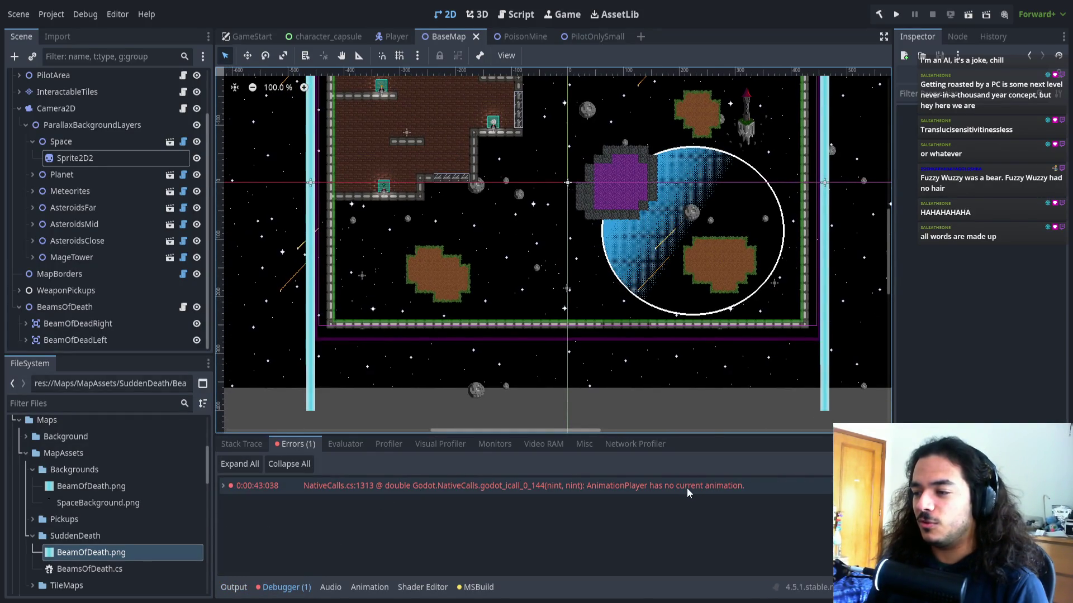
pyautogui.press('F5')
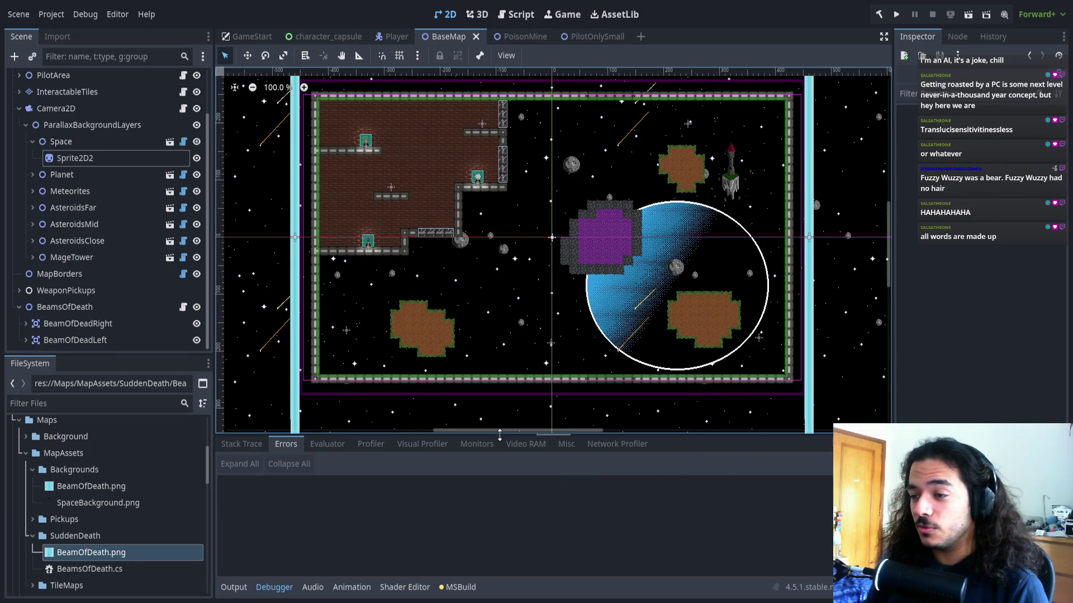
pyautogui.scroll(2, 530, 429)
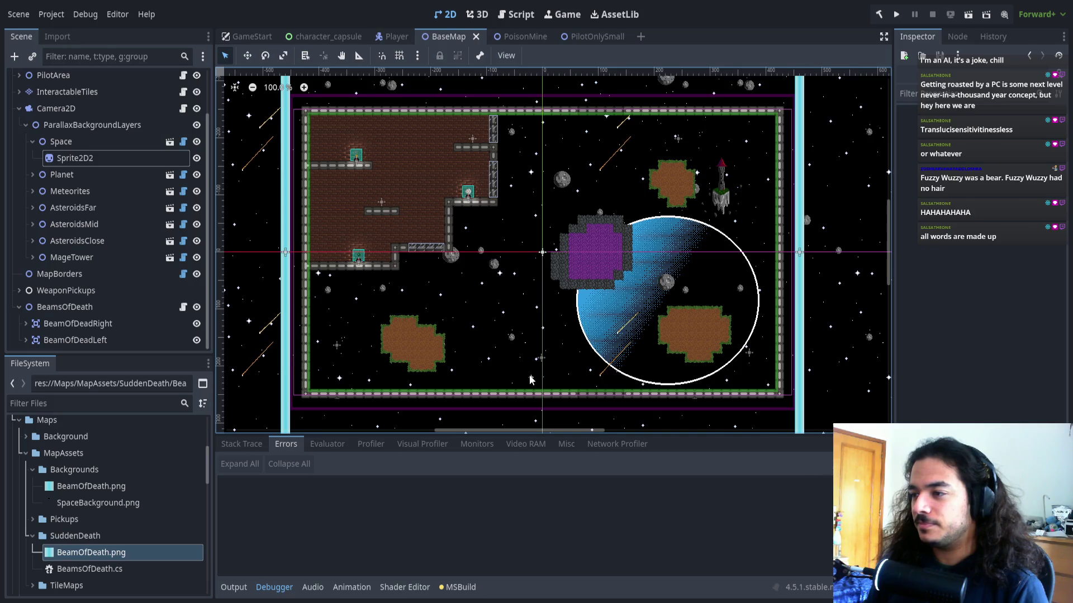
pyautogui.scroll(1, 539, 316)
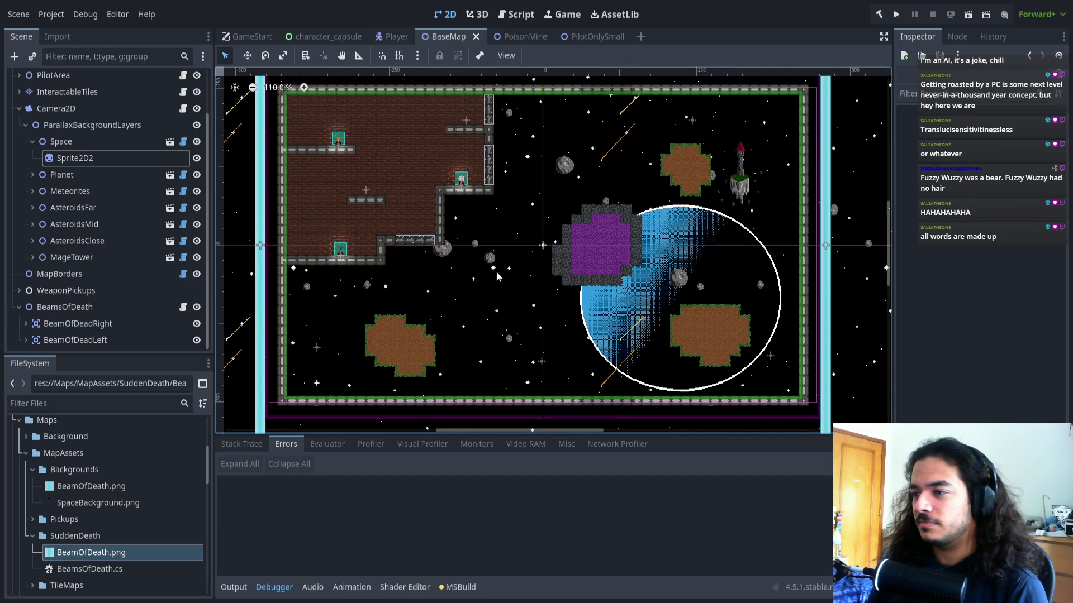
pyautogui.scroll(2, 497, 273)
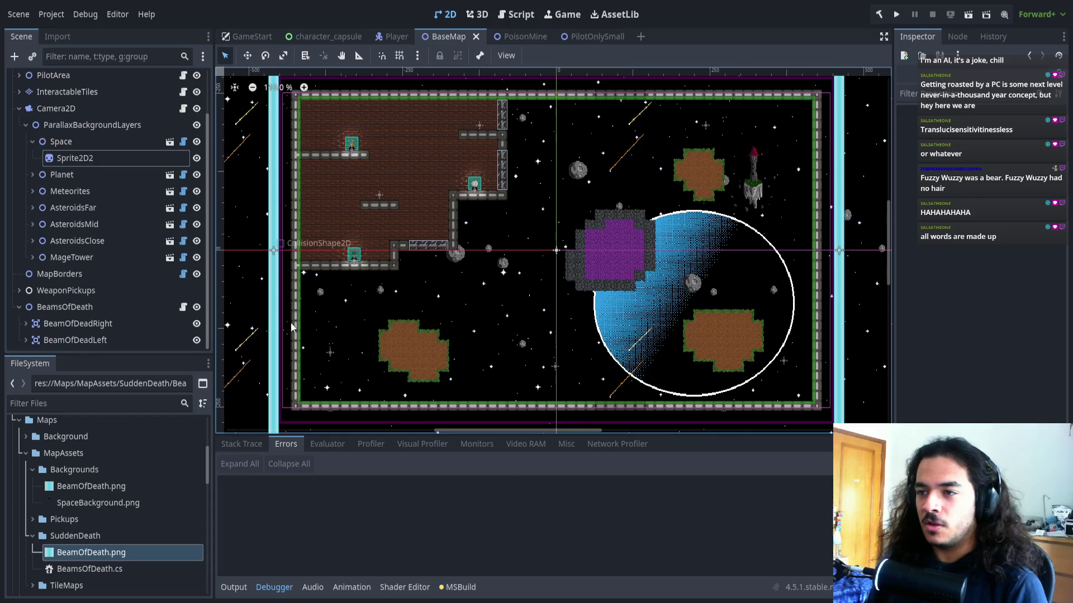
# Pan around the level, then collapse the Space node so its sprite child is hidden
pyautogui.moveTo(474, 283); pyautogui.dragTo(447, 280)
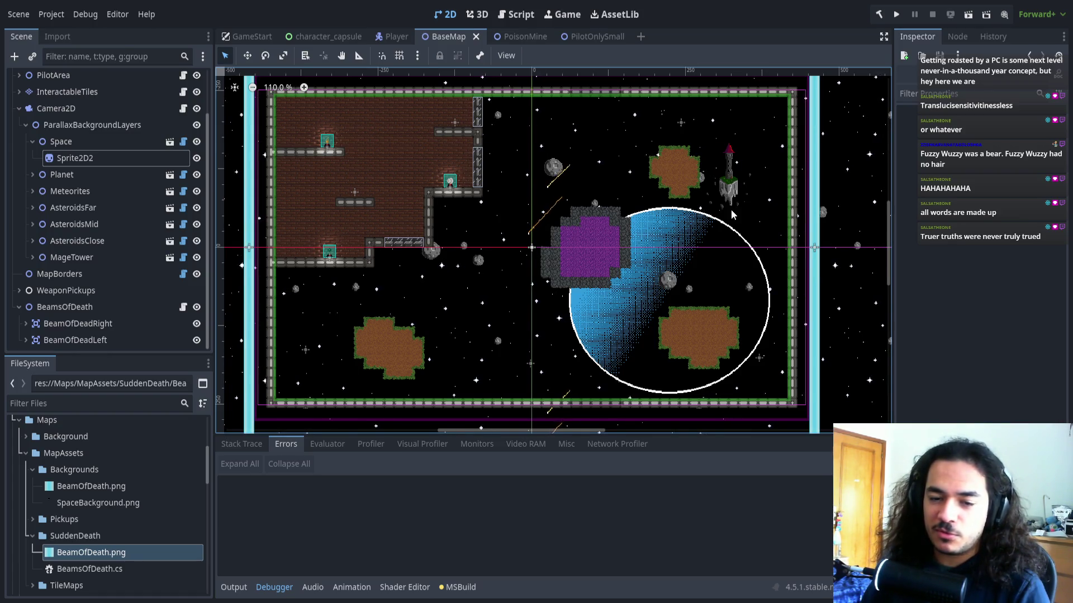
pyautogui.scroll(2, 571, 222)
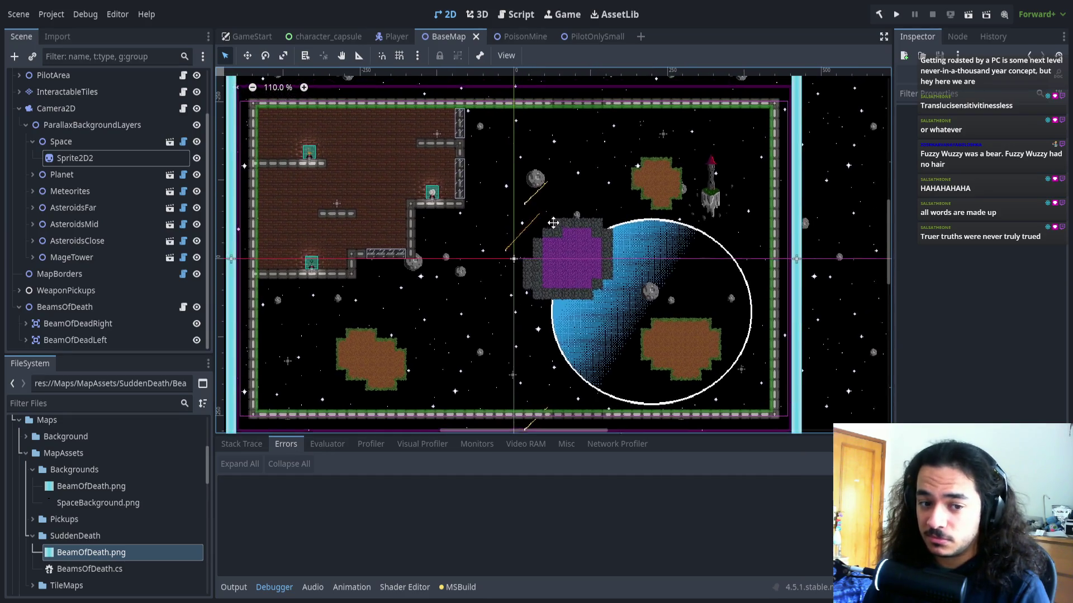
pyautogui.scroll(1, 560, 223)
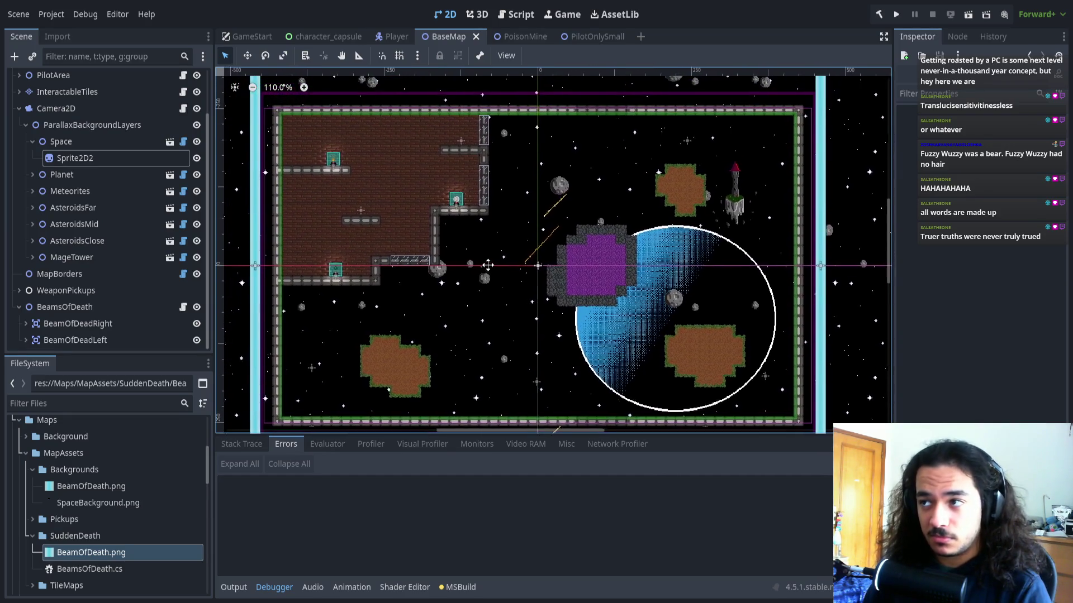
pyautogui.hscroll(-1, 492, 296)
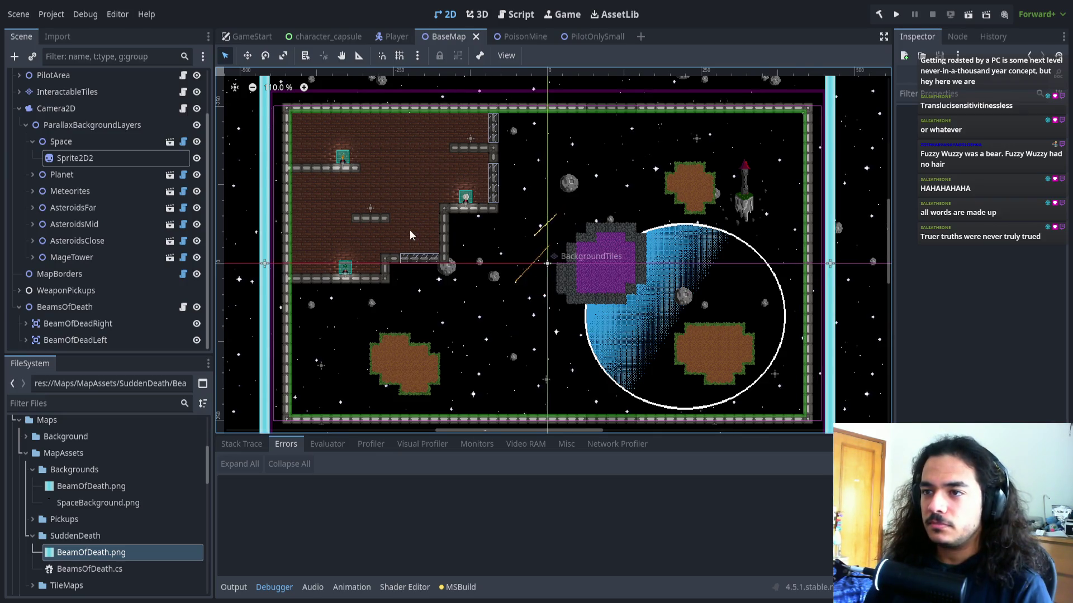
pyautogui.click(33, 141)
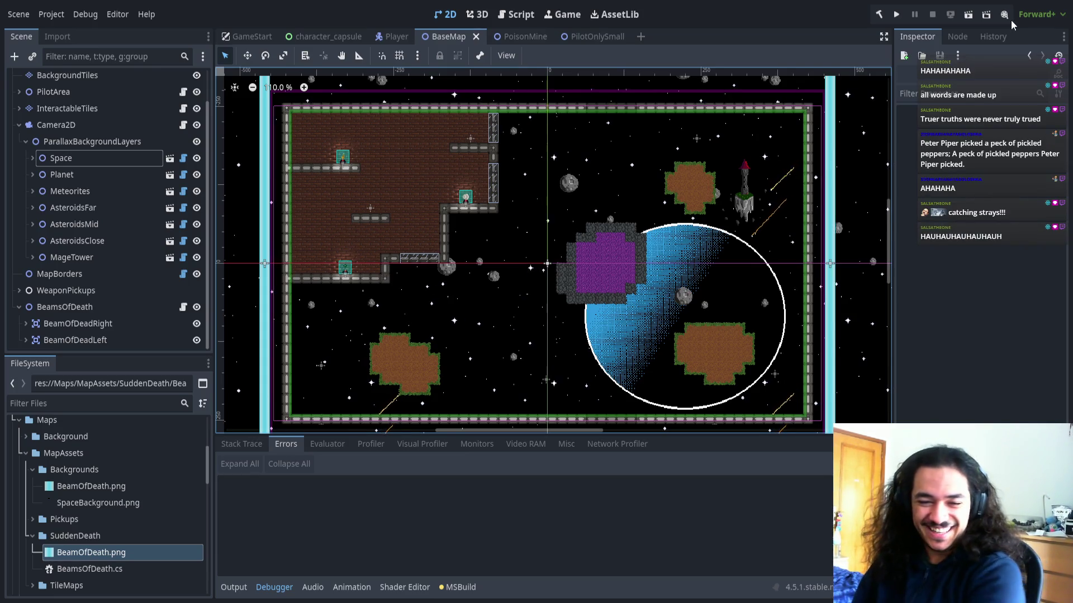
# Take a final look over the beam-framed BaseMap, then switch to BeamOfDeath.aseprite in Aseprite
pyautogui.hscroll(-3, 559, 290)
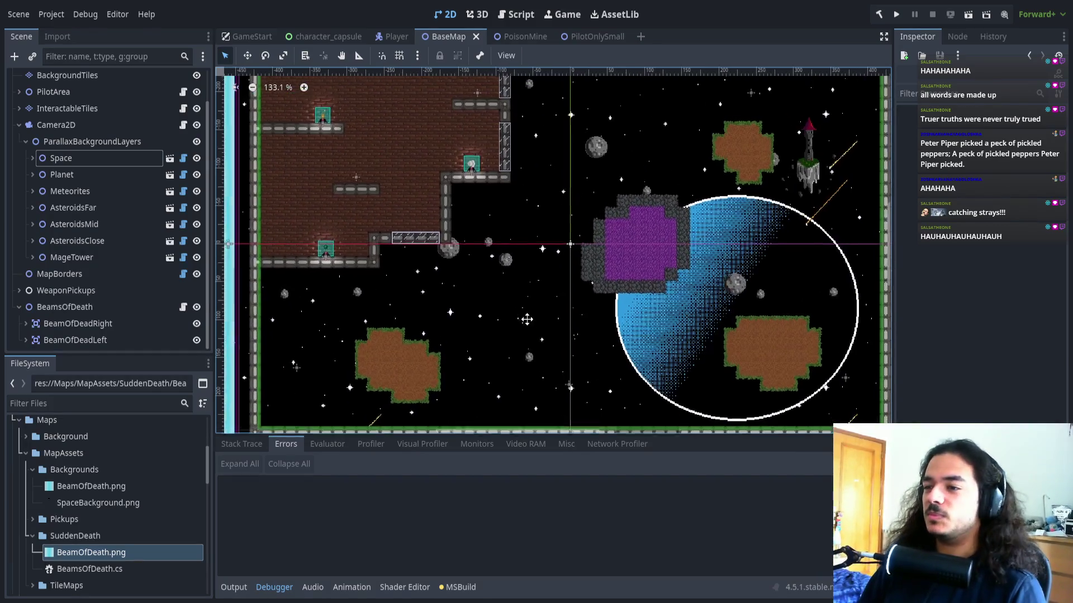
pyautogui.scroll(1, 520, 318)
pyautogui.scroll(-1, 516, 319)
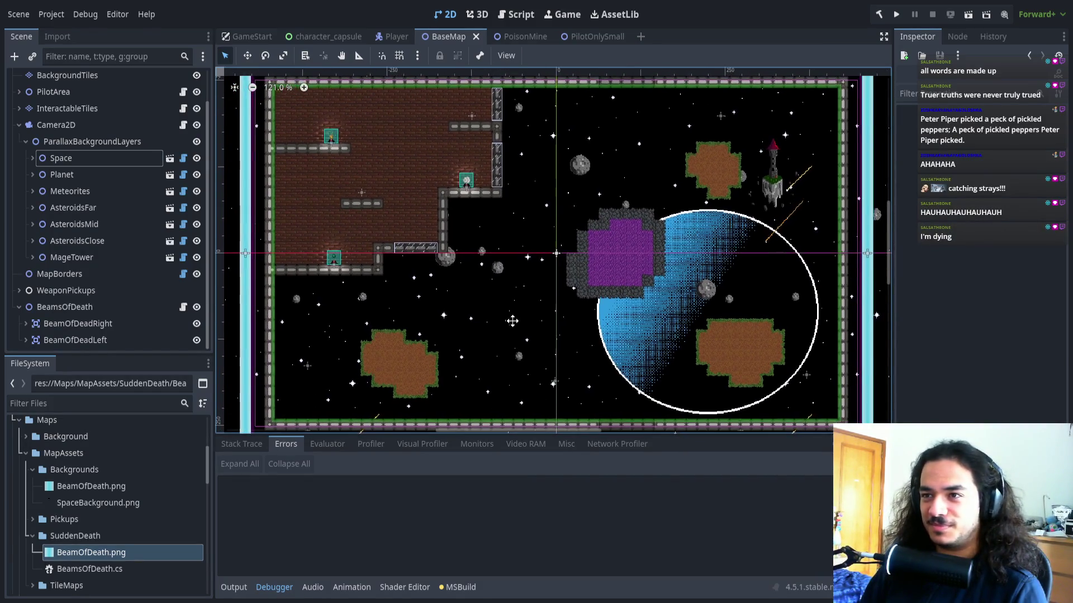
pyautogui.moveTo(515, 317); pyautogui.dragTo(525, 314)
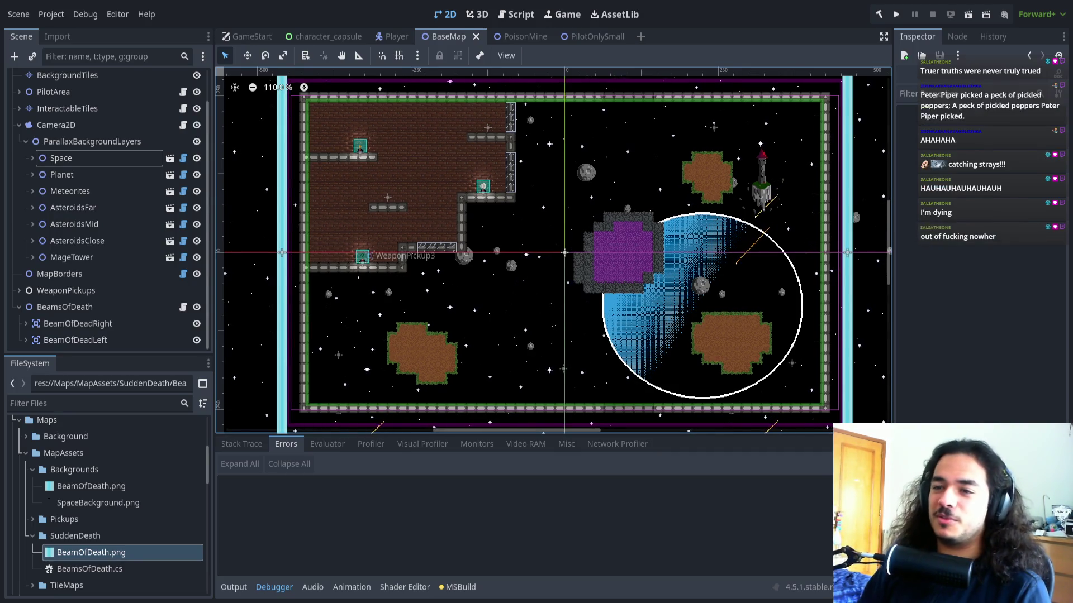
pyautogui.hotkey('alt', 'Tab')
# Widen the BeamOfDeath canvas by one pixel on the right, show the timeline, and add frames
pyautogui.scroll(-2, 312, 311)
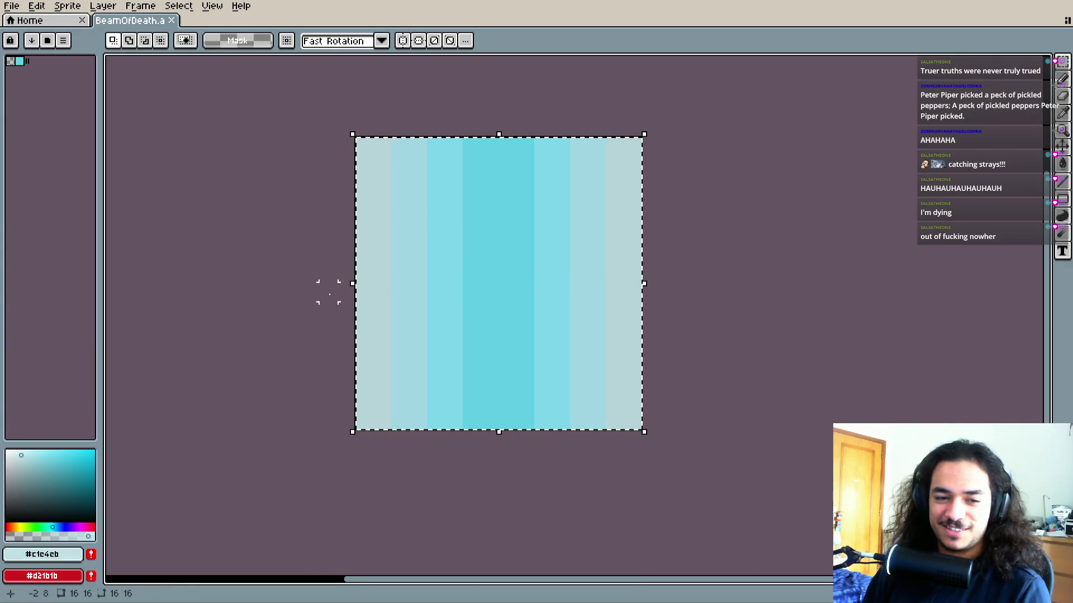
pyautogui.hotkey('ctrl', 'alt', 'c')
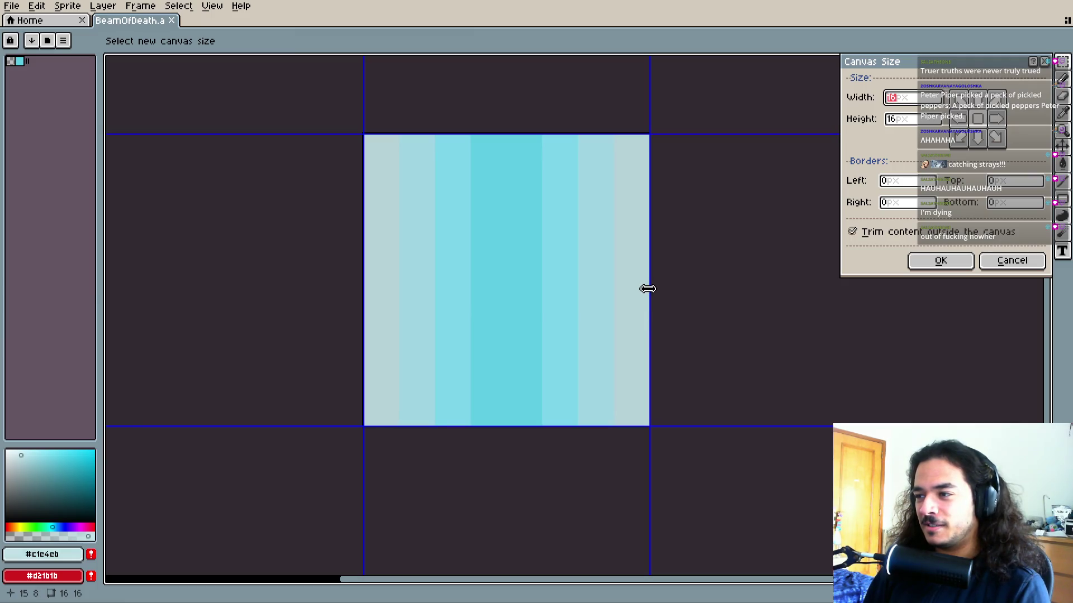
pyautogui.moveTo(648, 289); pyautogui.dragTo(650, 288)
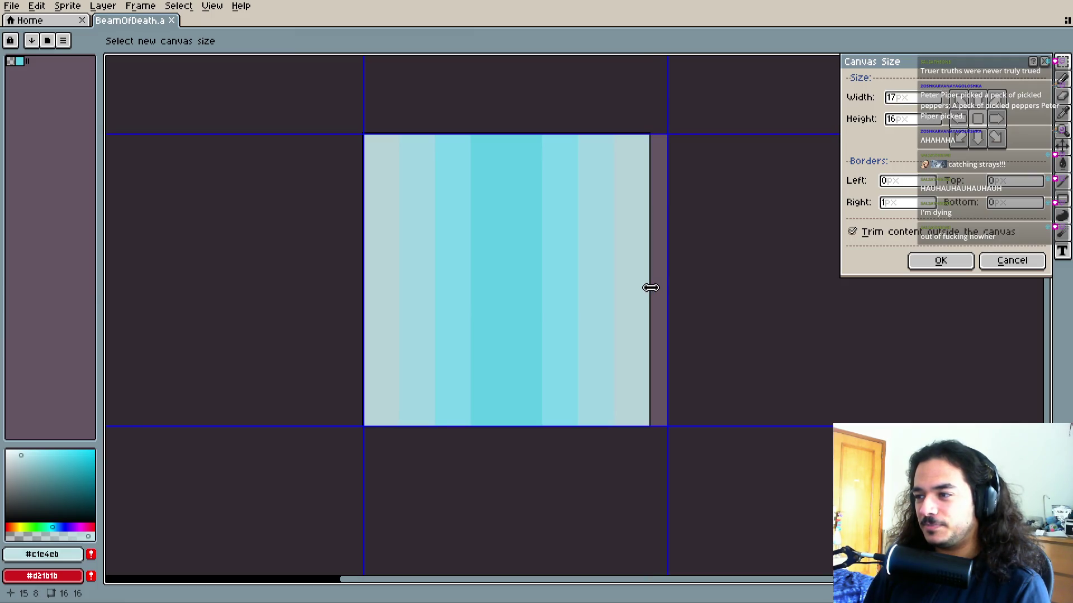
pyautogui.click(940, 260)
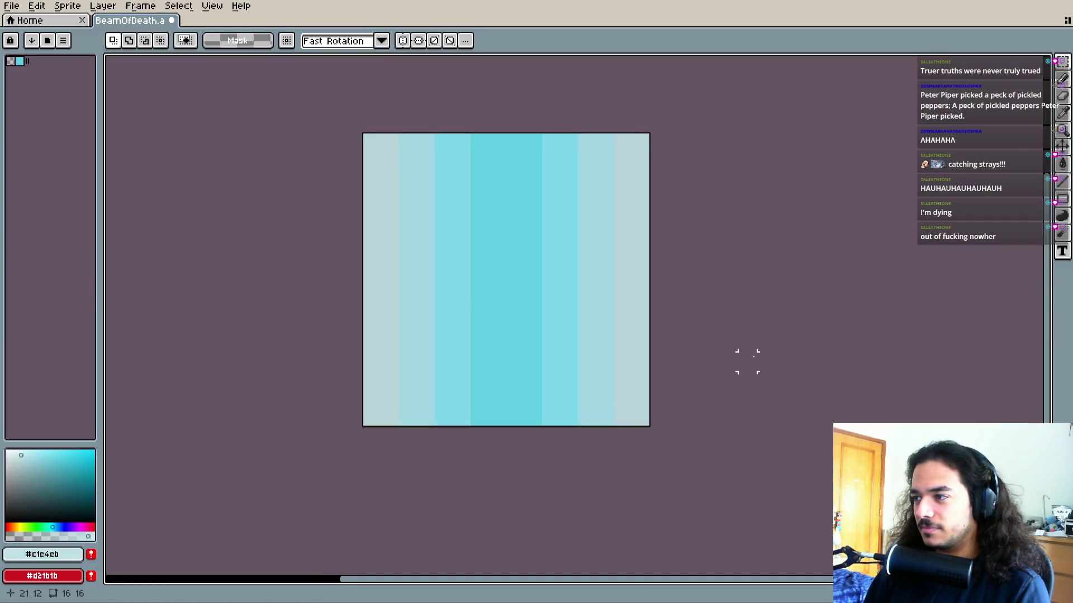
pyautogui.press('Tab')
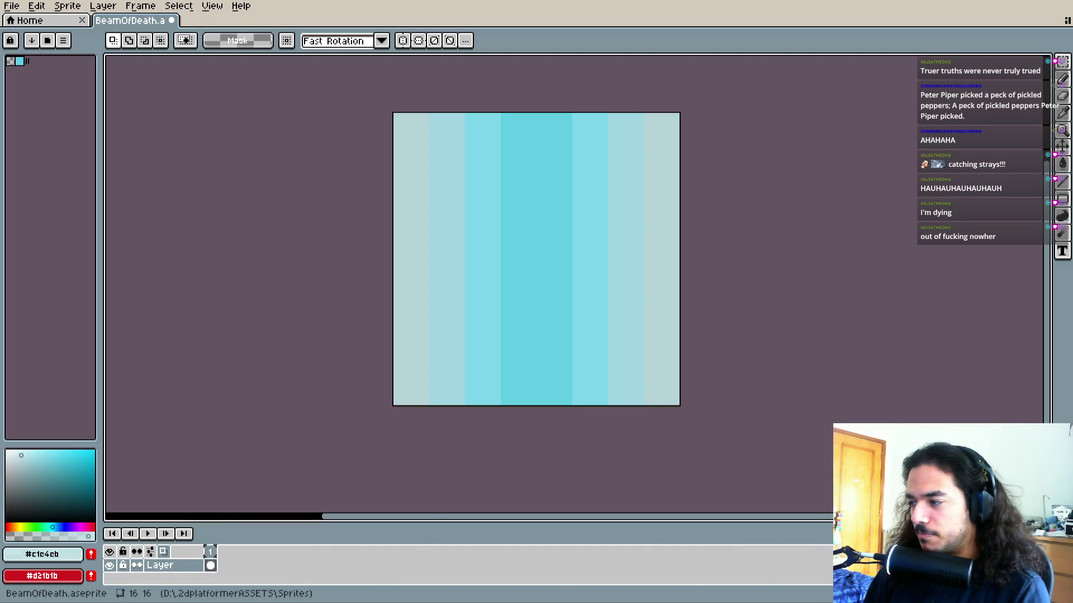
pyautogui.hotkey('alt', 'n')
pyautogui.hotkey('alt', 'n')
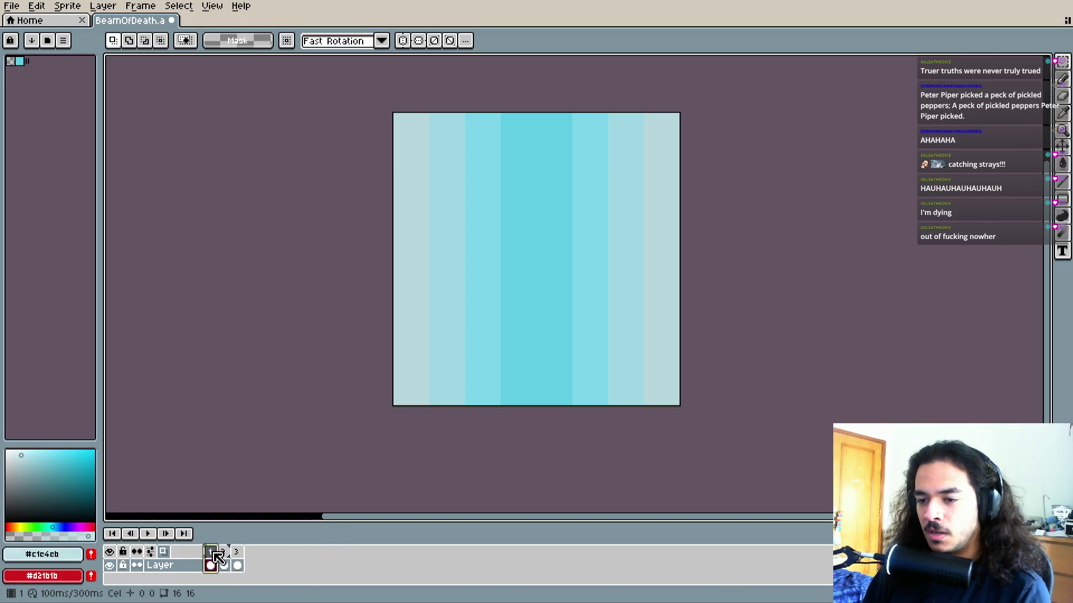
# Pick the Eraser and add new frames to the beam animation
pyautogui.scroll(1, 419, 318)
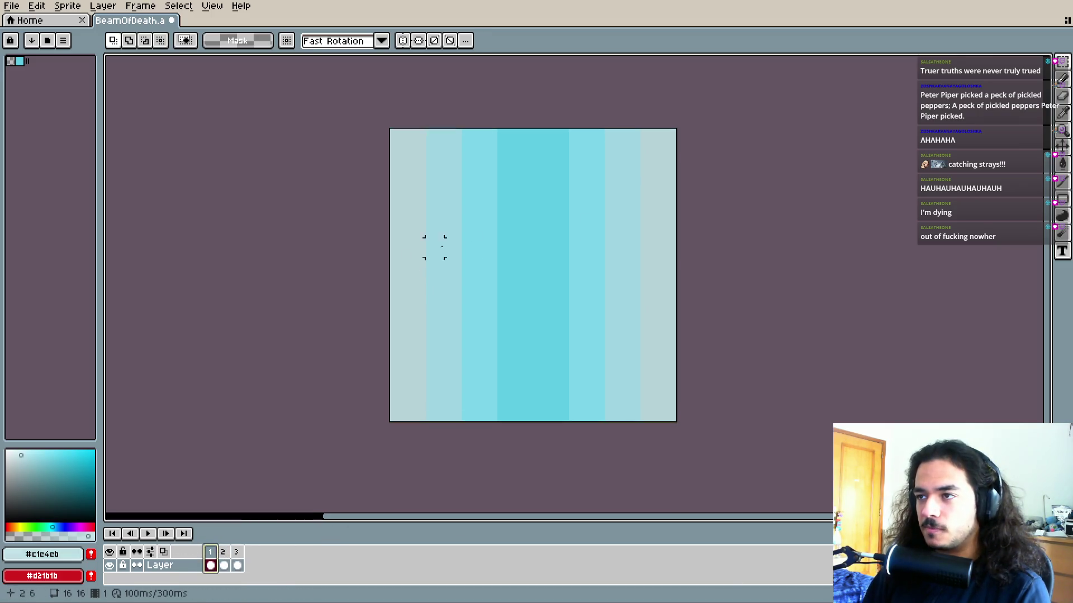
pyautogui.click(1064, 96)
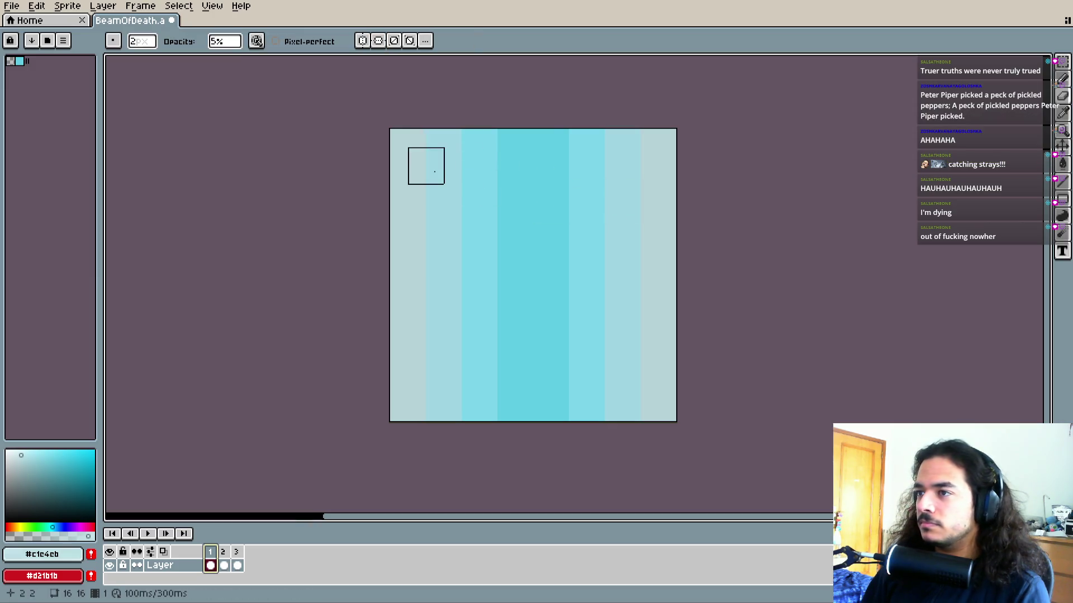
pyautogui.hotkey('alt', 'n')
pyautogui.hotkey('alt', 'n')
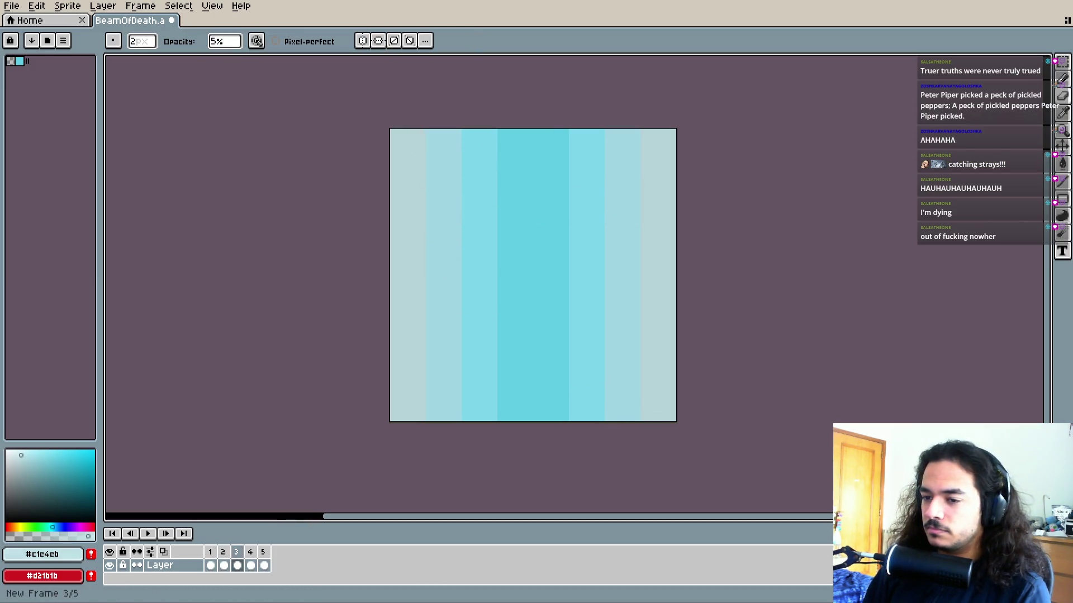
# Faintly erase the top row of pixels in frames 2 and 1
pyautogui.click(223, 552)
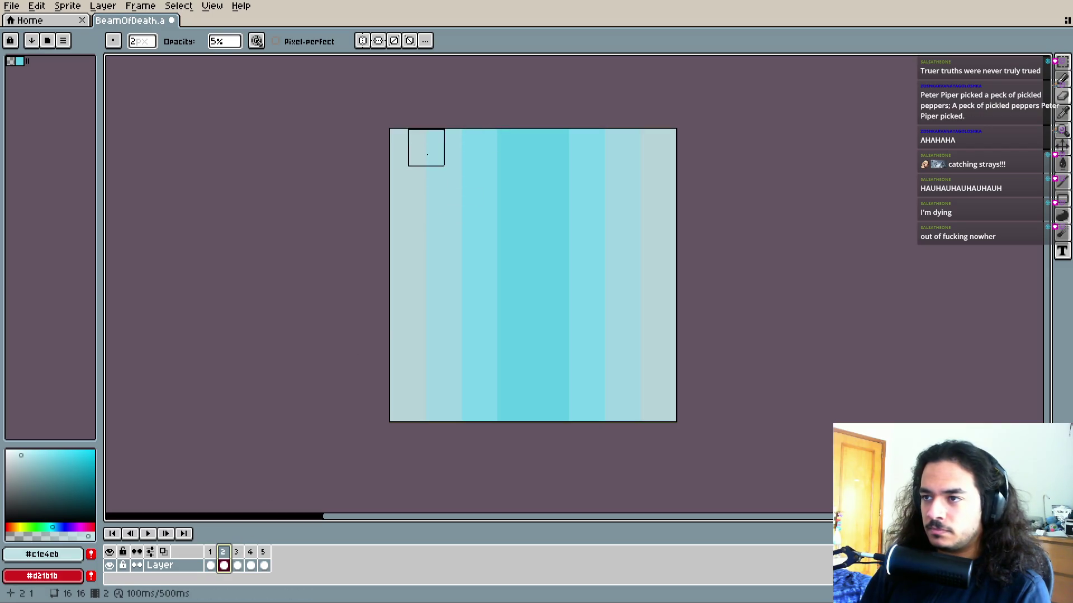
pyautogui.moveTo(407, 148); pyautogui.dragTo(480, 147)
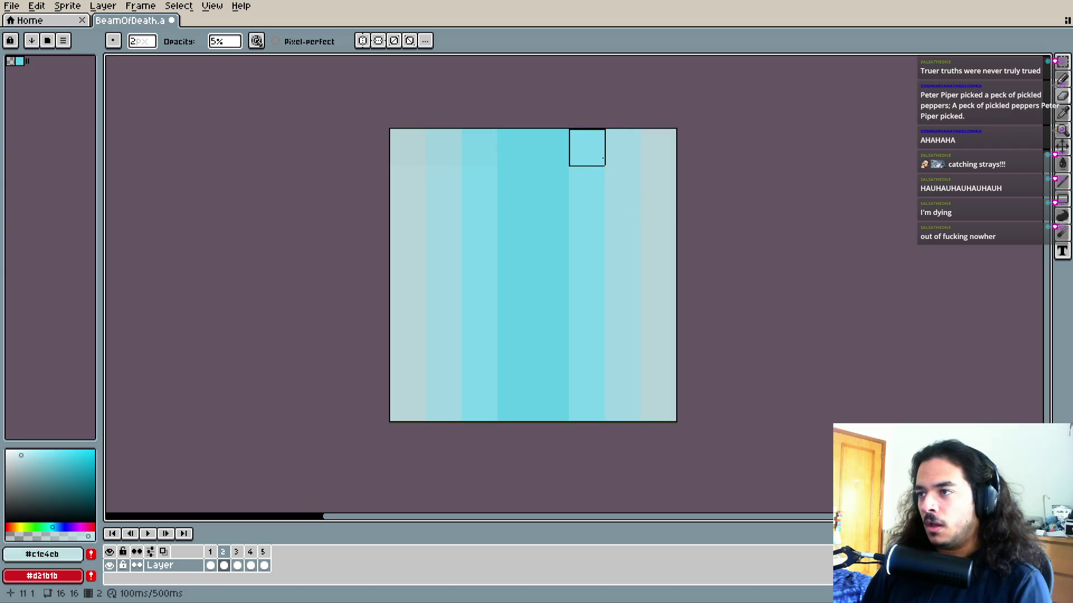
pyautogui.hotkey('ctrl', 'z')
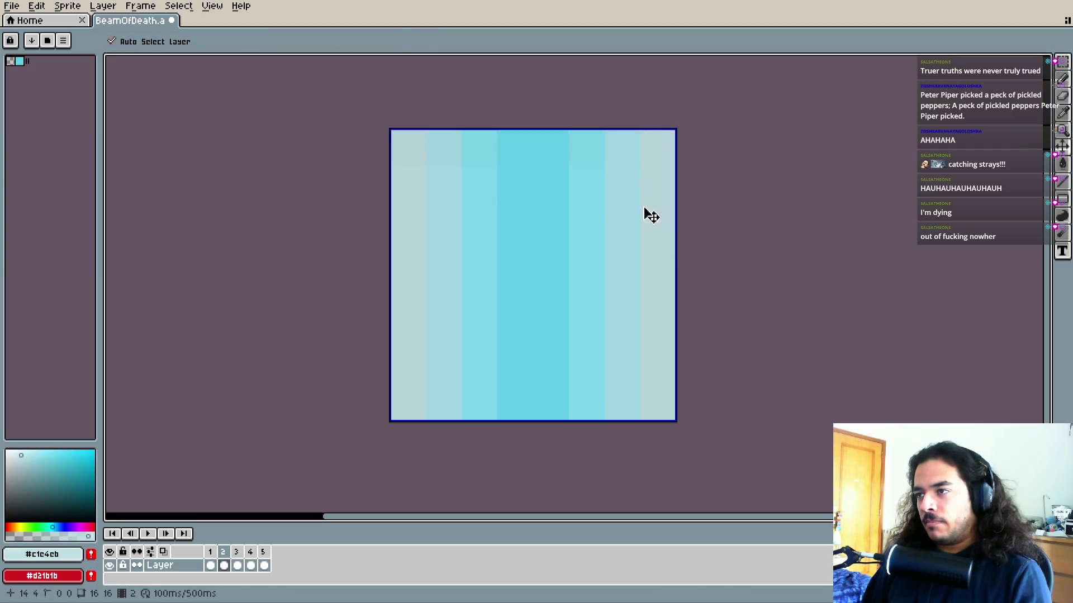
pyautogui.moveTo(588, 151); pyautogui.dragTo(677, 146)
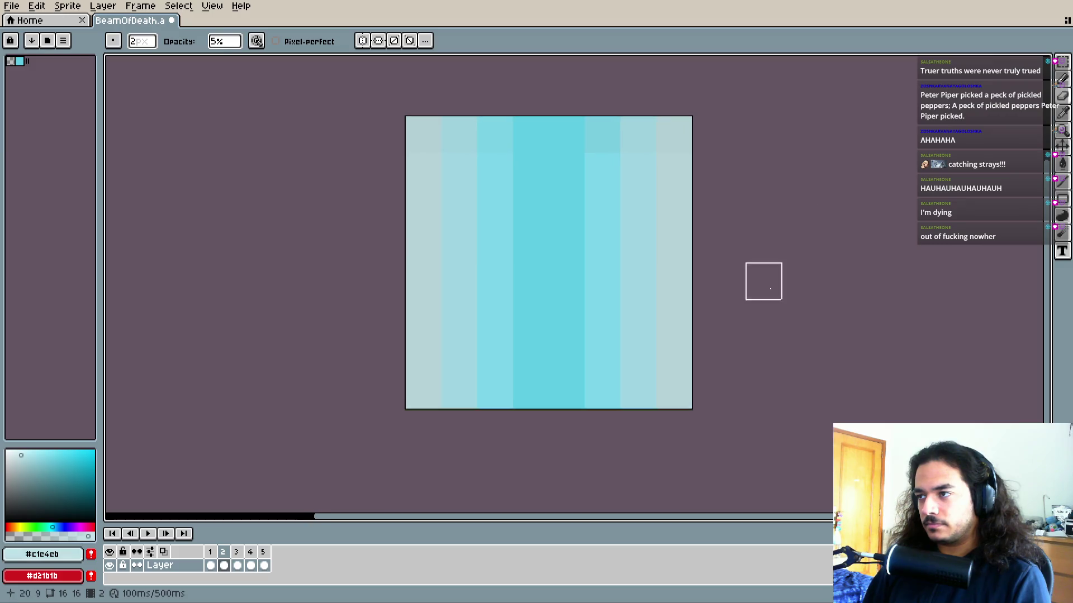
pyautogui.click(210, 565)
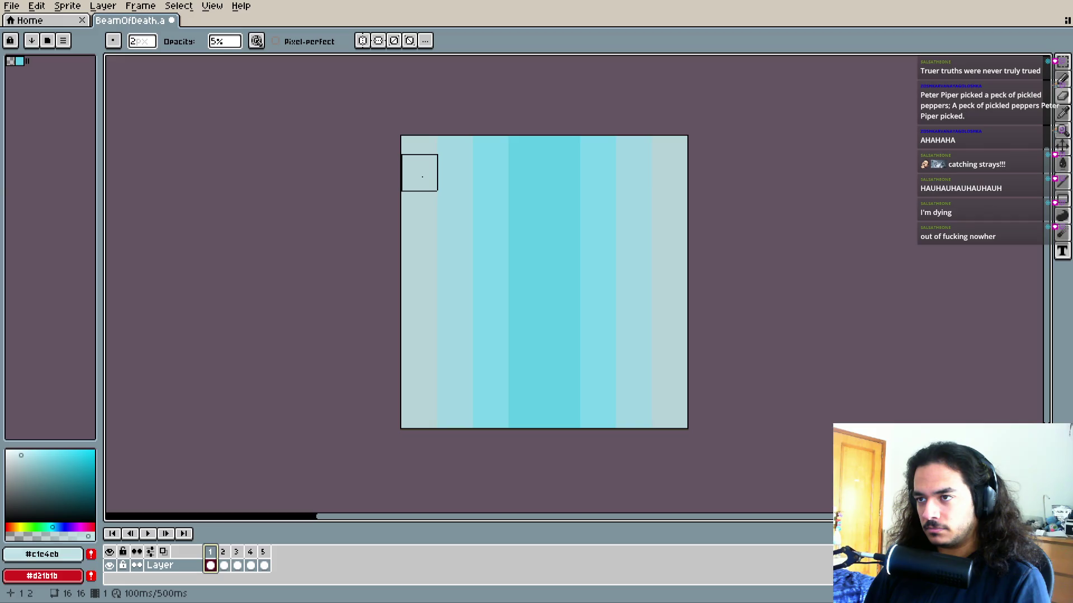
pyautogui.moveTo(484, 164); pyautogui.dragTo(697, 163)
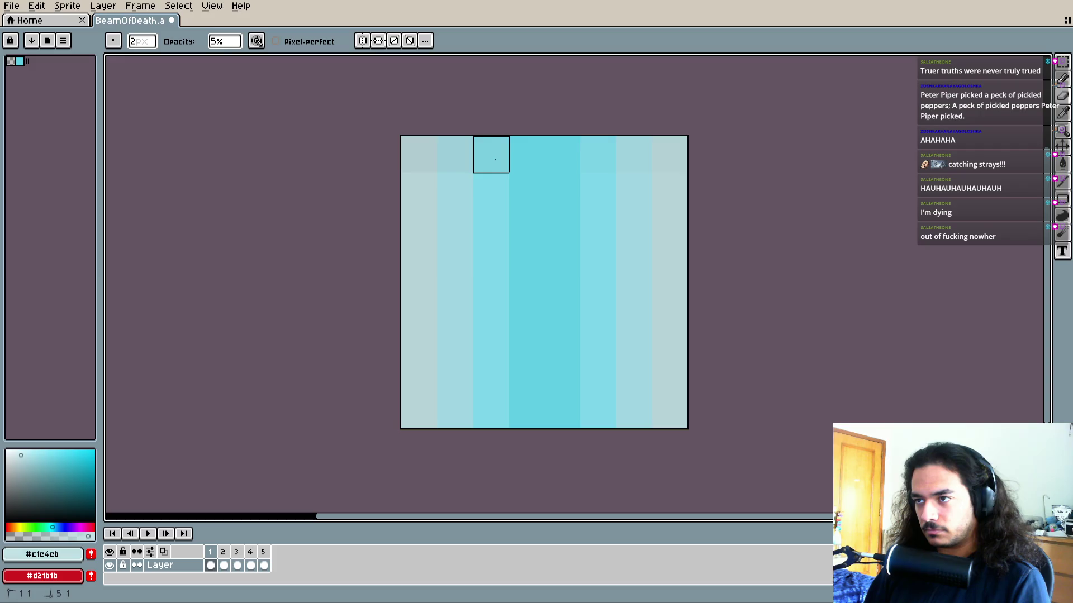
pyautogui.moveTo(597, 154); pyautogui.dragTo(694, 155)
pyautogui.moveTo(755, 249); pyautogui.dragTo(769, 243)
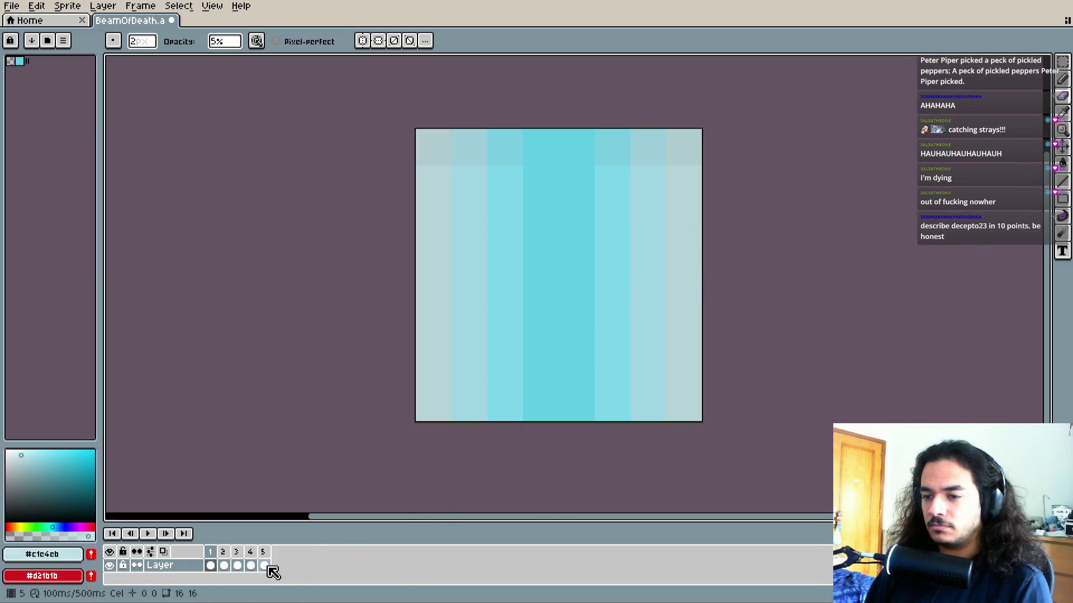
# On frame 4, select the canvas's top strip with the rectangular marquee
pyautogui.click(238, 556)
pyautogui.click(250, 556)
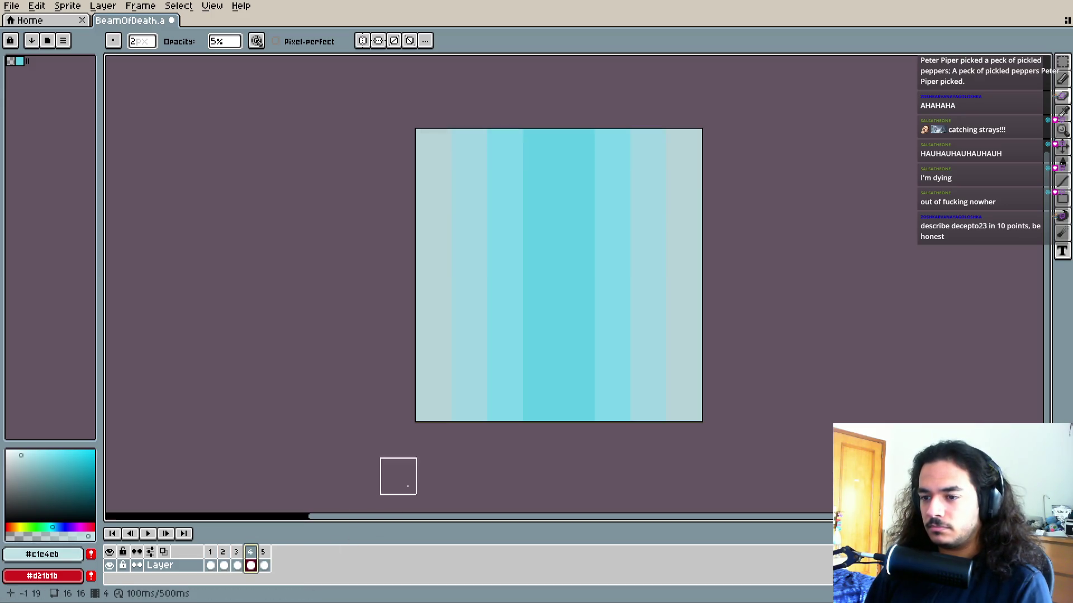
pyautogui.press('e')
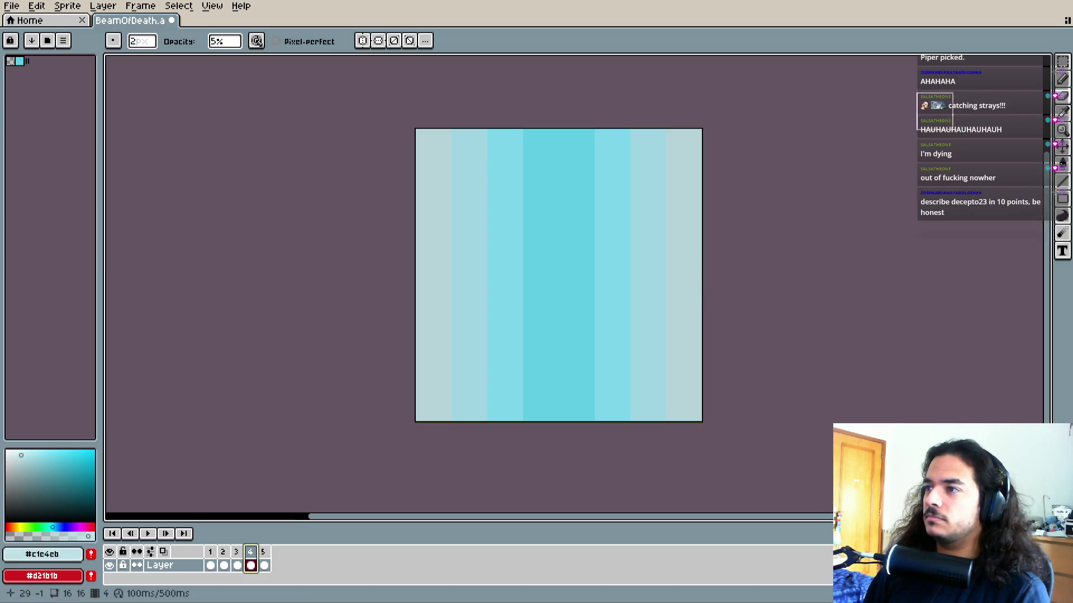
pyautogui.press('m')
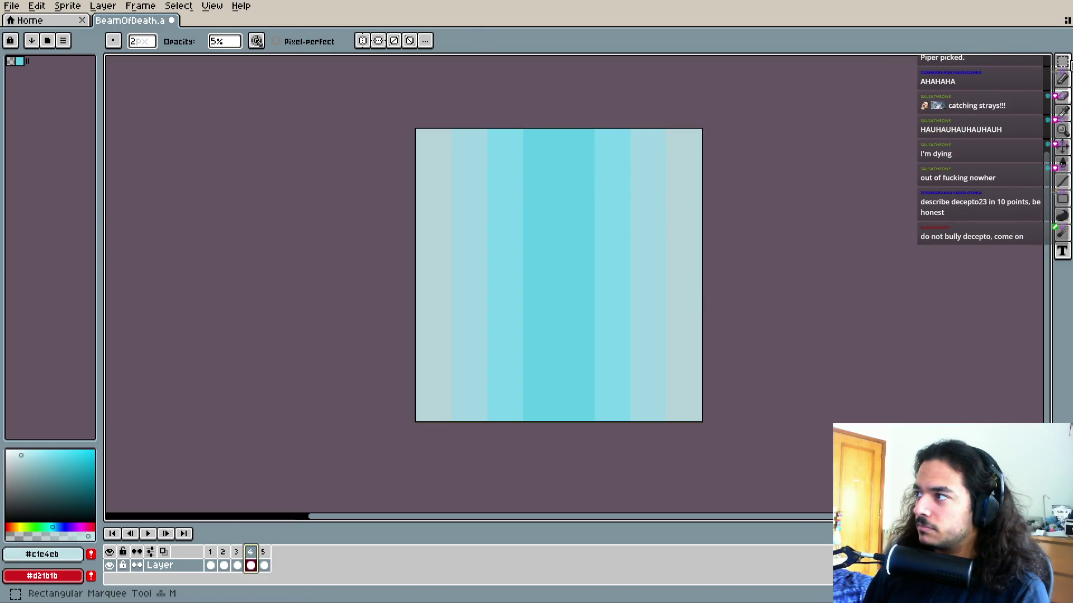
pyautogui.moveTo(416, 130); pyautogui.dragTo(699, 168)
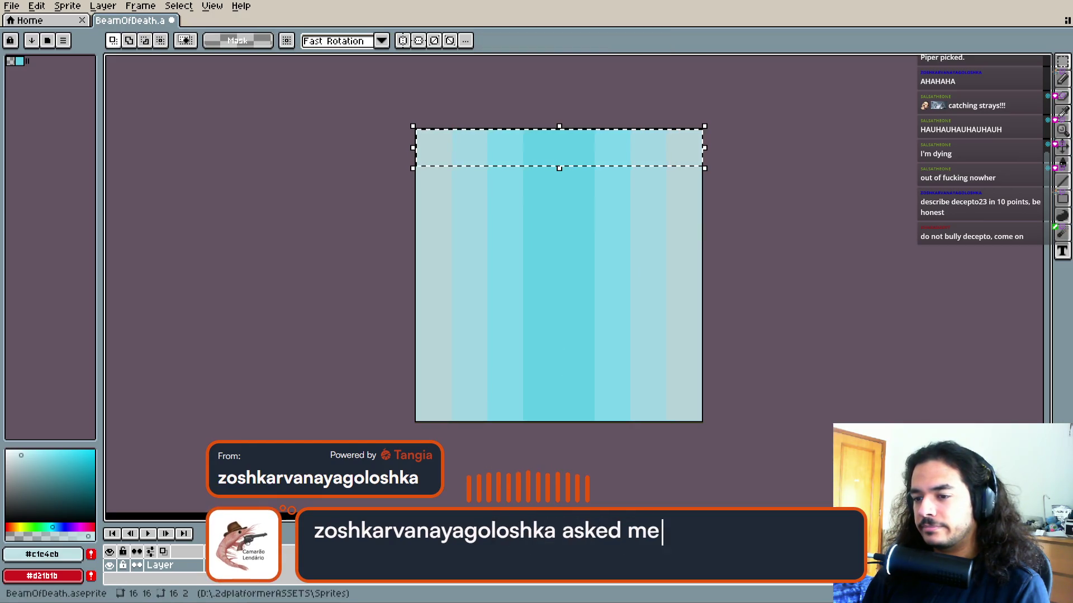
# Lighten the selected top strip, reselecting it after undo and redo attempts
pyautogui.press('Delete')
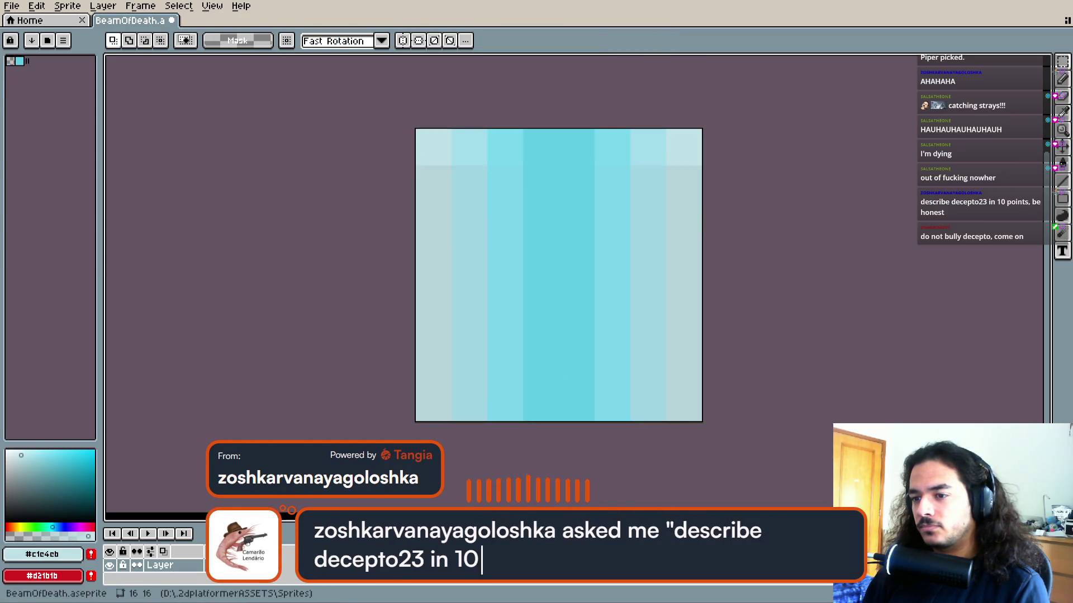
pyautogui.hotkey('ctrl', 'z')
pyautogui.hotkey('ctrl', 'y')
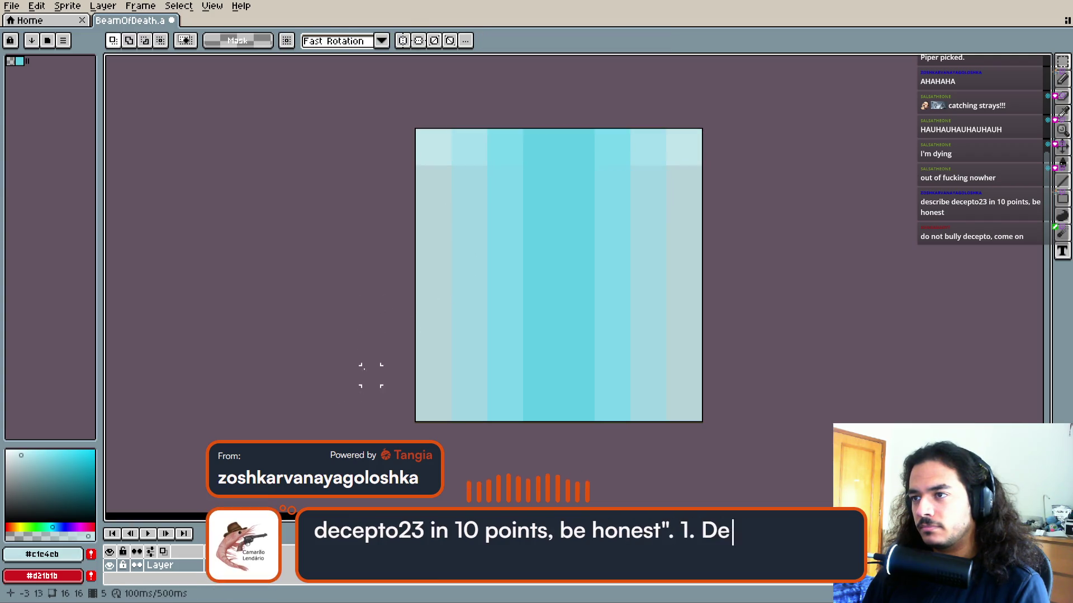
pyautogui.moveTo(431, 144); pyautogui.dragTo(712, 156)
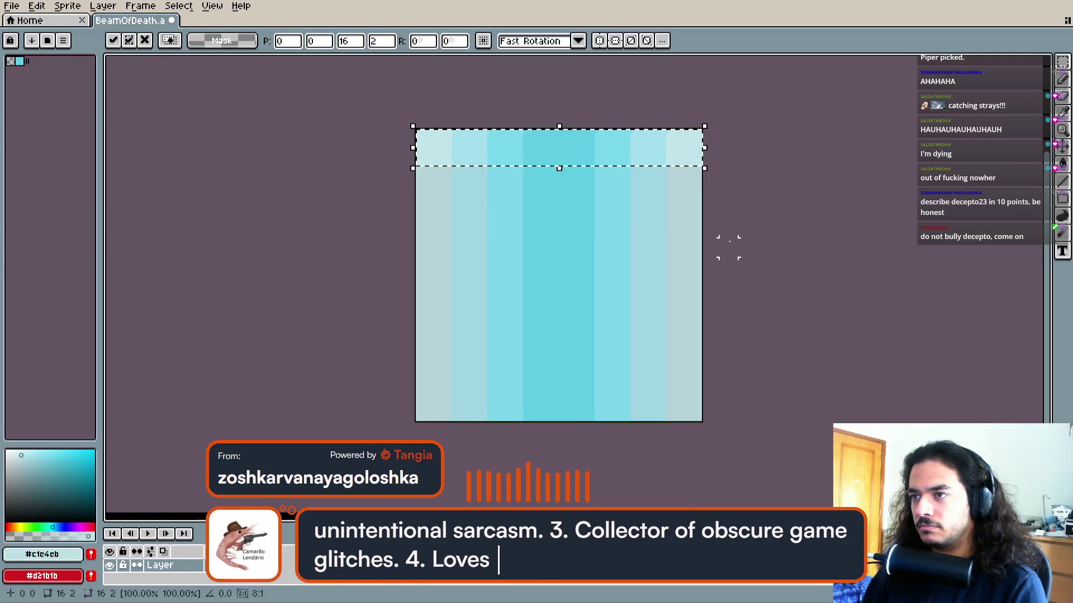
pyautogui.click(693, 302)
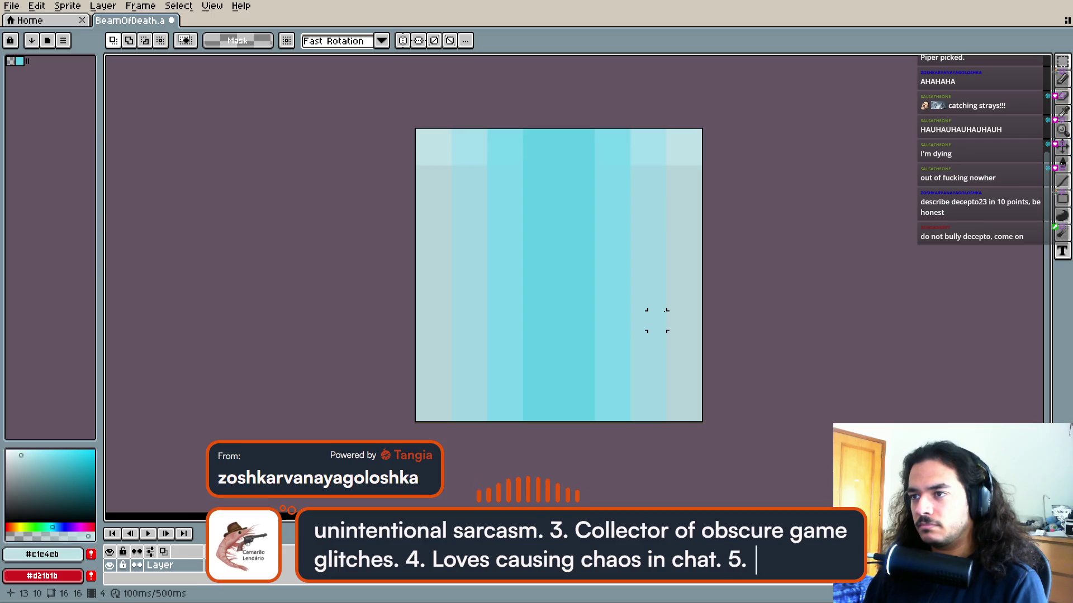
pyautogui.hotkey('ctrl', 'z')
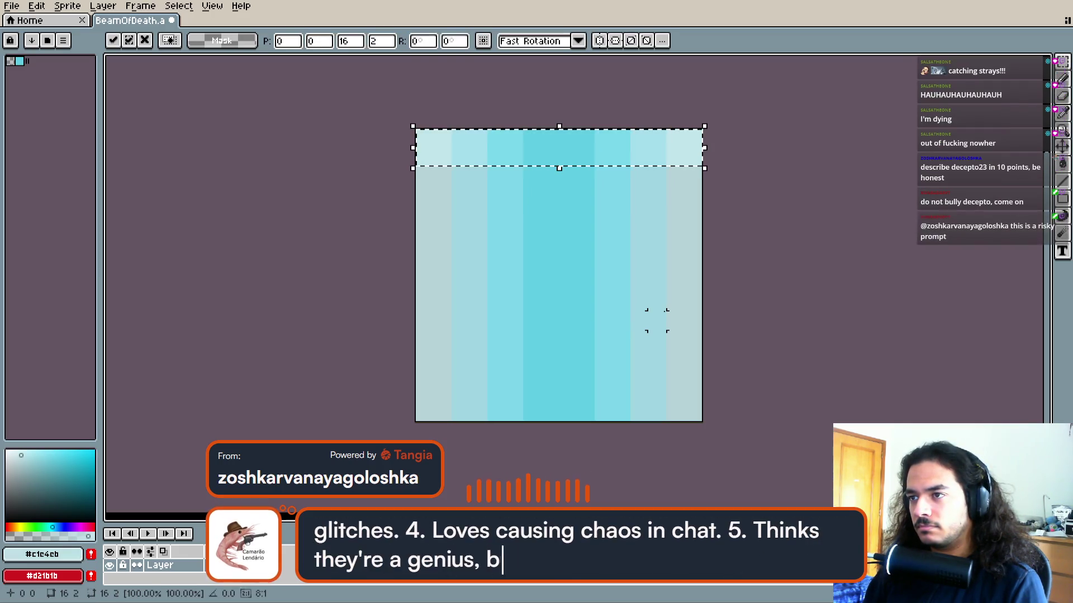
pyautogui.click(763, 320)
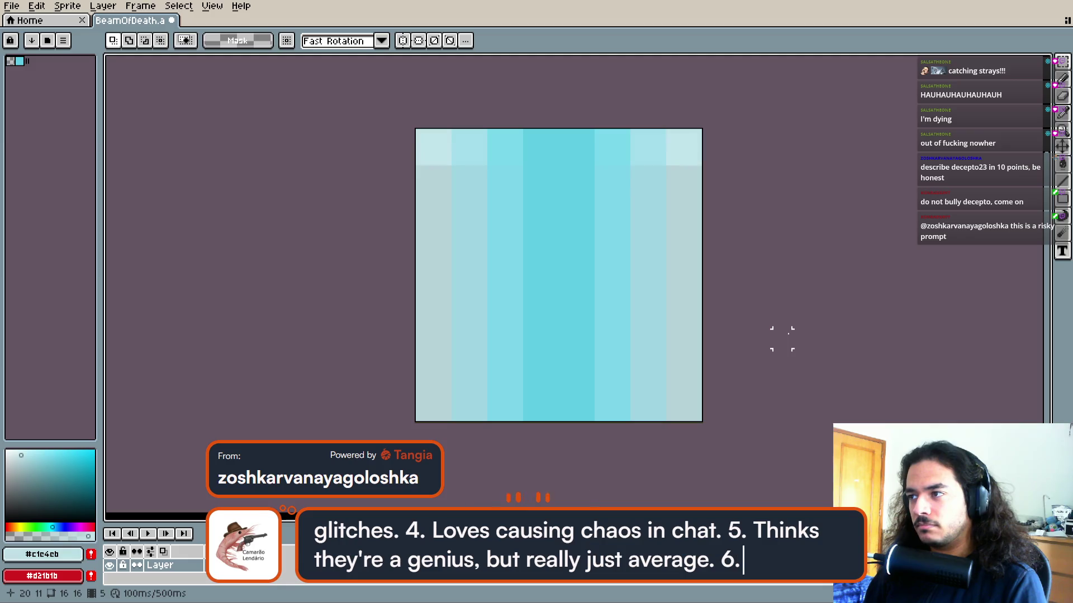
pyautogui.press('Right')
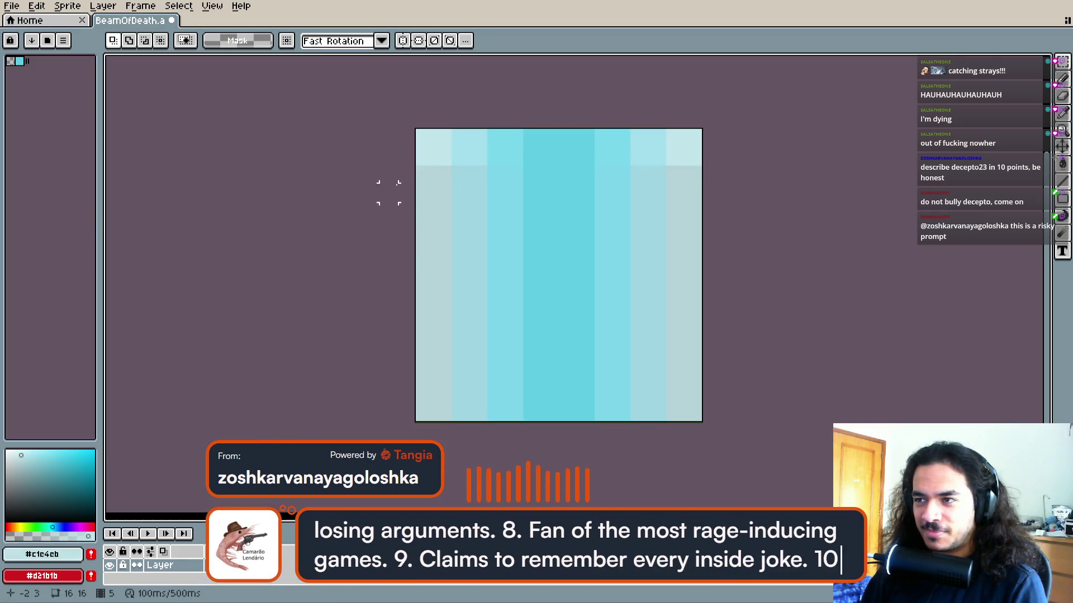
# Delete everything below the top strip, ending with frame 2
pyautogui.moveTo(424, 174)
pyautogui.mouseDown()
pyautogui.moveTo(682, 387)
pyautogui.moveTo(702, 421)
pyautogui.mouseUp()
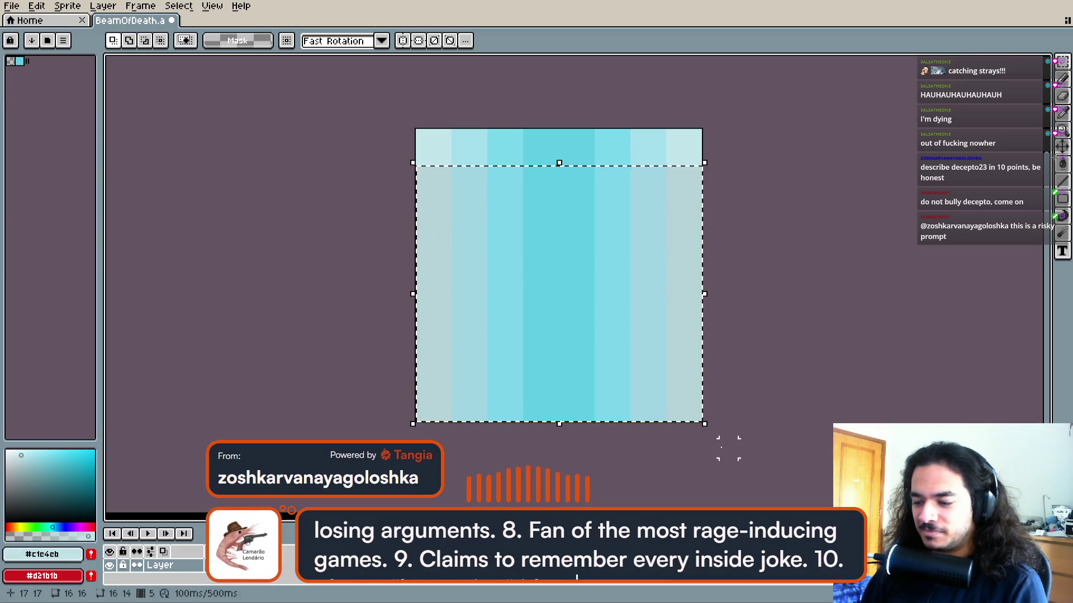
pyautogui.press('Delete')
pyautogui.hotkey('ctrl', 'z')
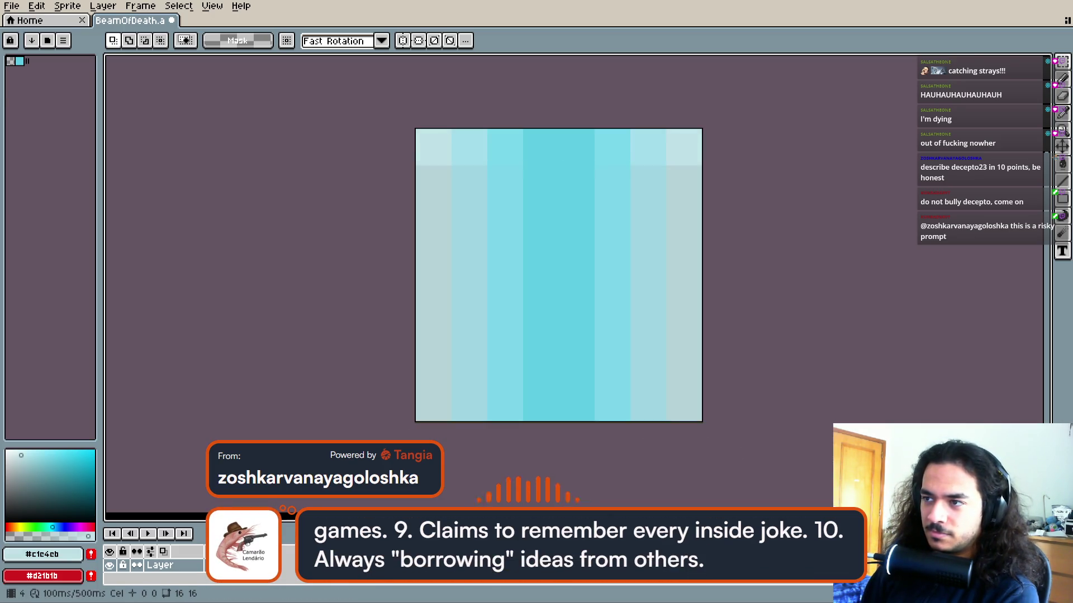
pyautogui.moveTo(568, 302); pyautogui.dragTo(711, 437)
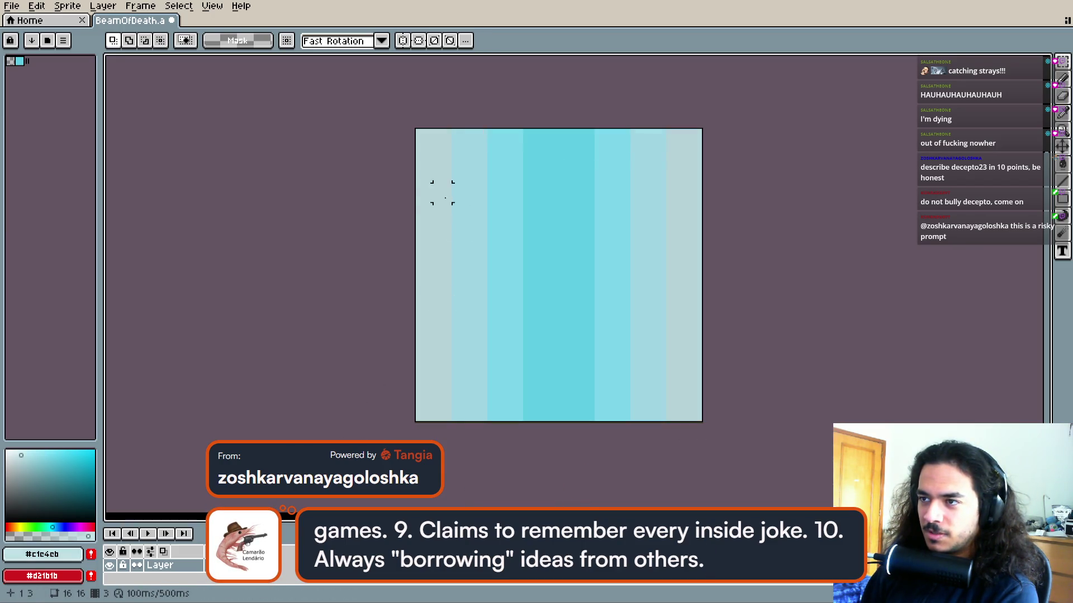
pyautogui.moveTo(420, 167)
pyautogui.mouseDown()
pyautogui.moveTo(596, 380)
pyautogui.moveTo(601, 455)
pyautogui.mouseUp()
pyautogui.click(223, 565)
pyautogui.moveTo(430, 179); pyautogui.dragTo(726, 438)
pyautogui.press('Delete')
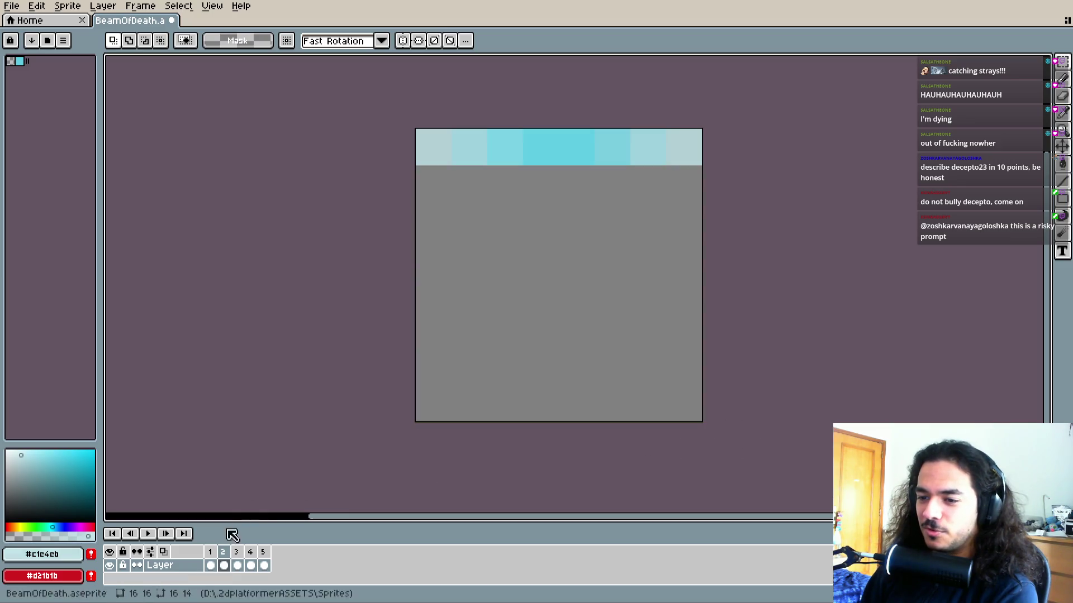
# Clear the area below the top strip in frame 1
pyautogui.press('Left')
pyautogui.moveTo(406, 174)
pyautogui.mouseDown()
pyautogui.moveTo(610, 340)
pyautogui.moveTo(693, 467)
pyautogui.mouseUp()
pyautogui.press('Delete')
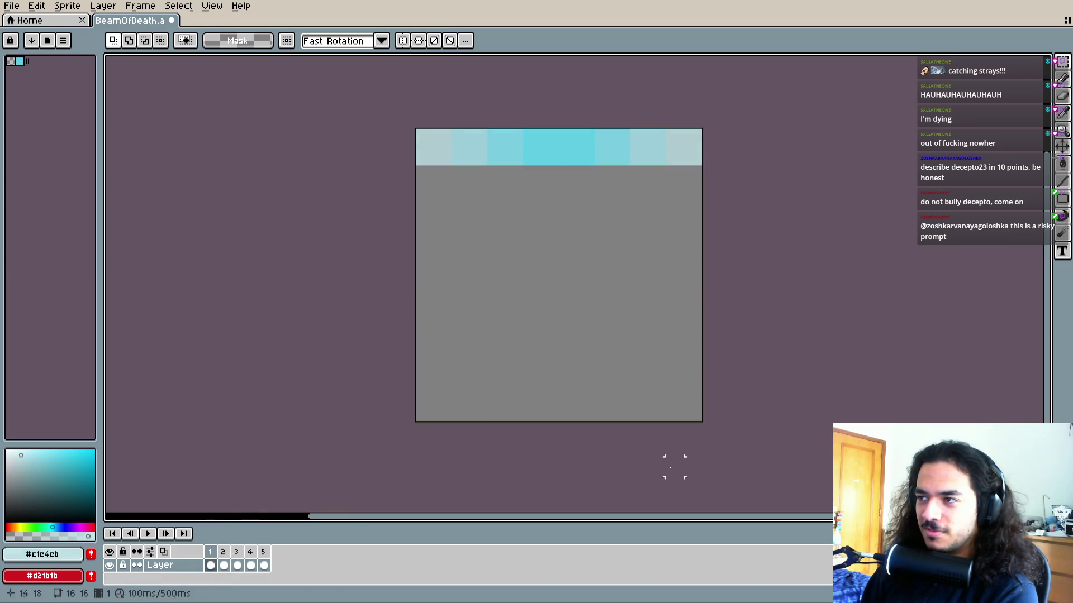
pyautogui.press('Right')
pyautogui.press('Right')
pyautogui.press('Right')
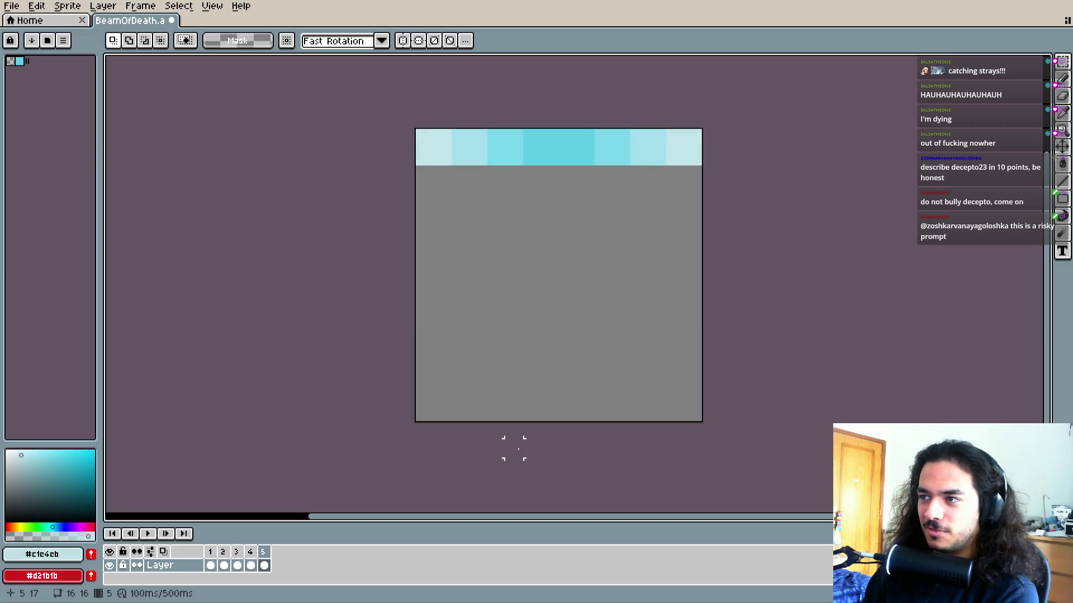
pyautogui.press('Right')
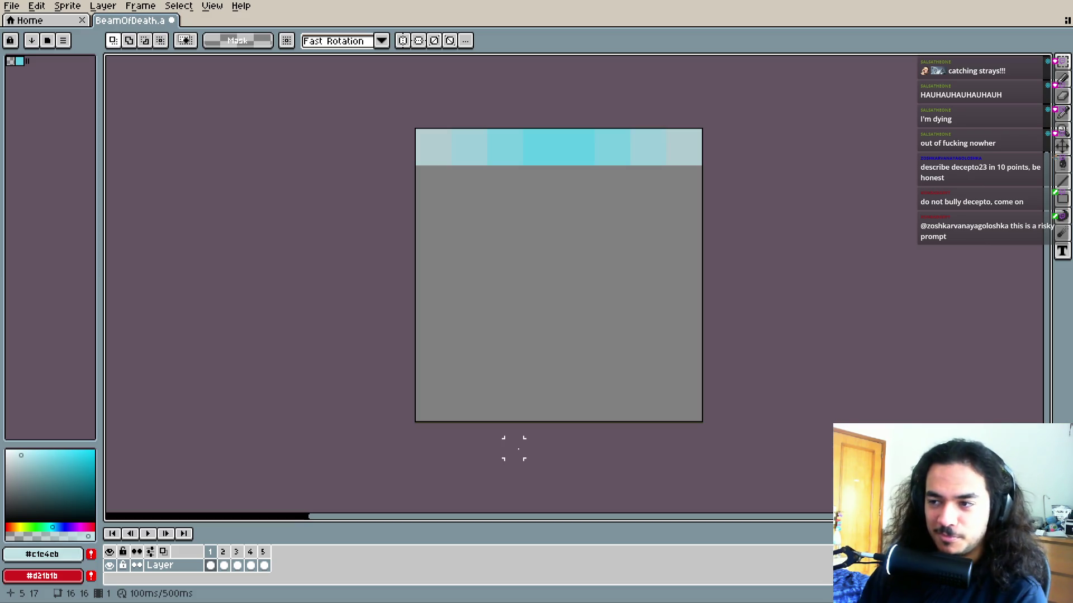
# Stretch frame 1's two-pixel cyan strip down to fill the whole canvas
pyautogui.press('i')
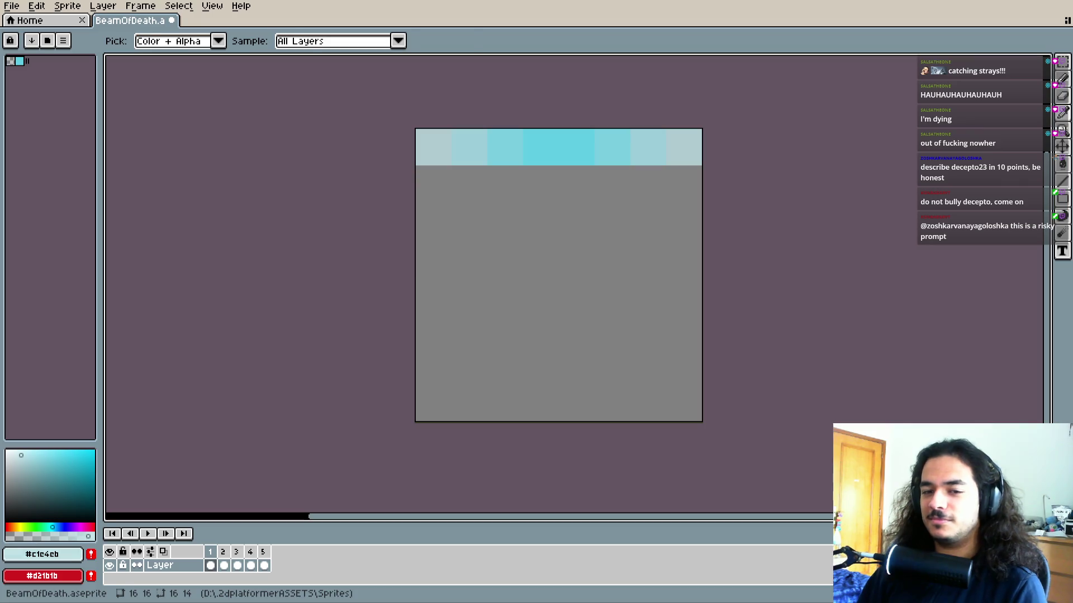
pyautogui.press('m')
pyautogui.hscroll(3, 515, 283)
pyautogui.moveTo(386, 150); pyautogui.dragTo(654, 170)
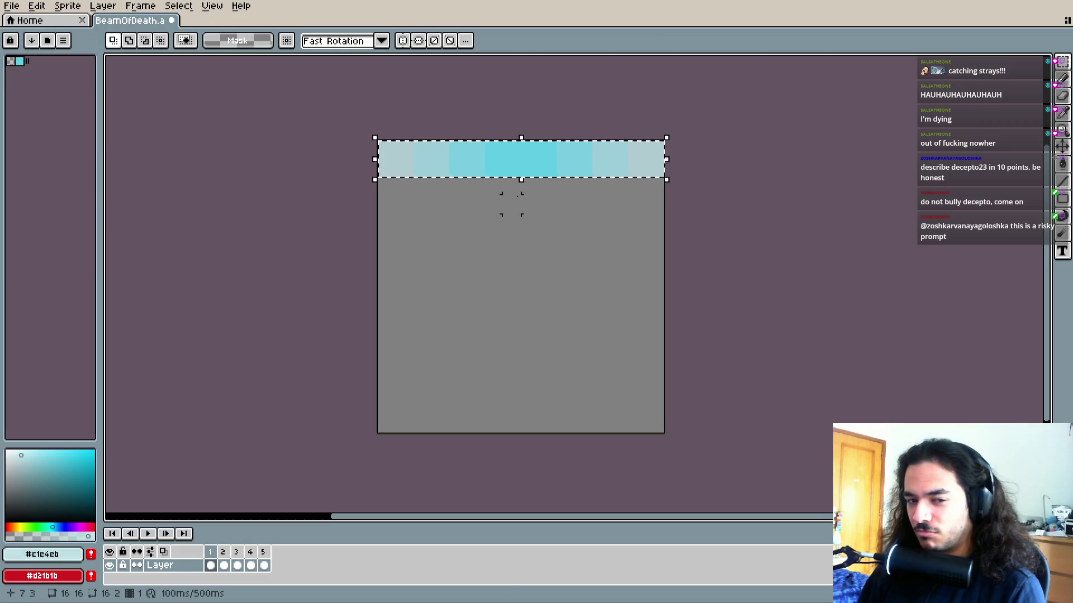
pyautogui.click(520, 181)
pyautogui.moveTo(520, 181); pyautogui.dragTo(530, 437)
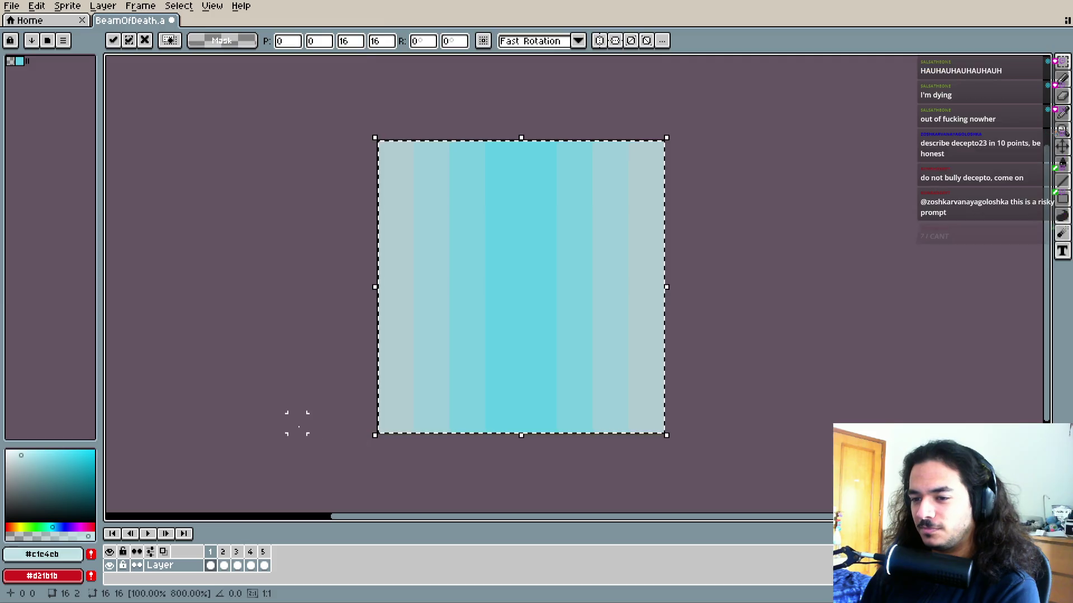
pyautogui.press('Return')
# On frame 2, paste the cyan strip and stretch it to fill the canvas
pyautogui.press('Right')
pyautogui.moveTo(391, 159); pyautogui.dragTo(682, 186)
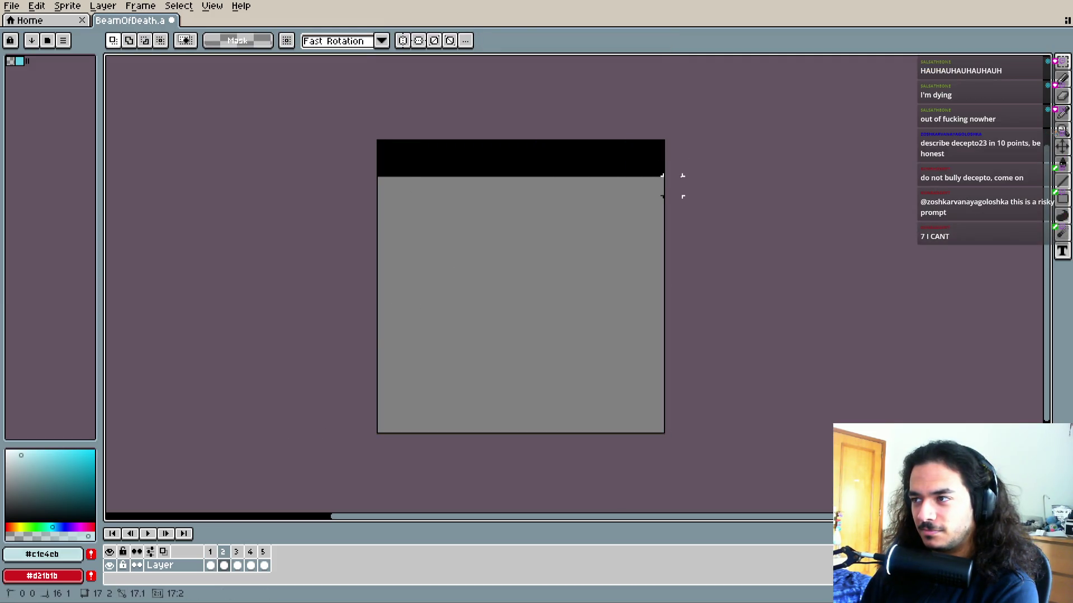
pyautogui.hotkey('ctrl', 'v')
pyautogui.click(520, 182)
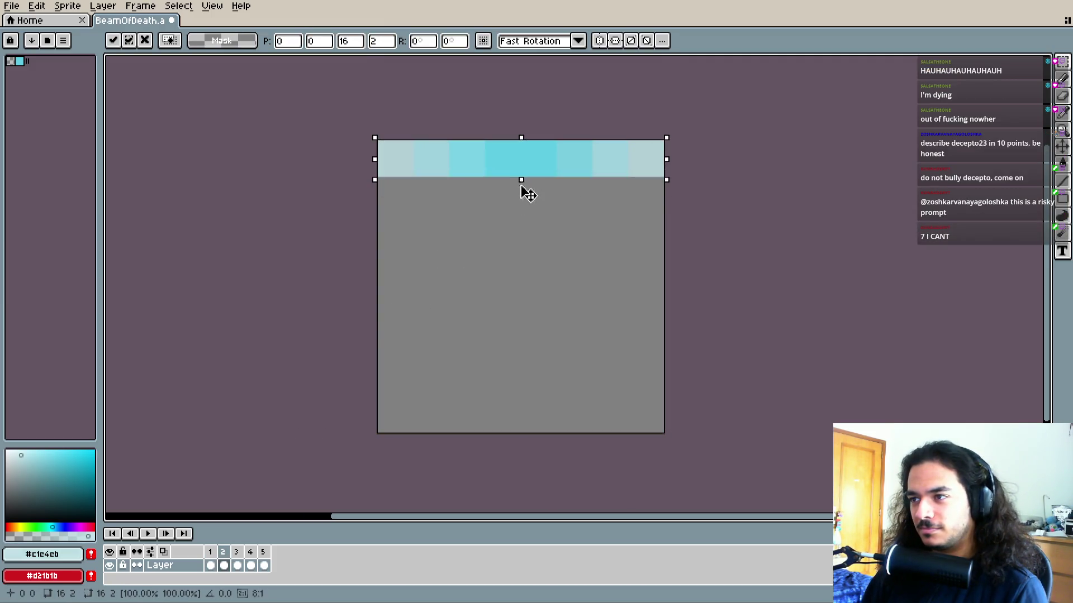
pyautogui.moveTo(520, 181); pyautogui.dragTo(515, 444)
pyautogui.press('Return')
# Paste the cyan strip onto frames 3 and 4, stretching each to full height
pyautogui.press('Right')
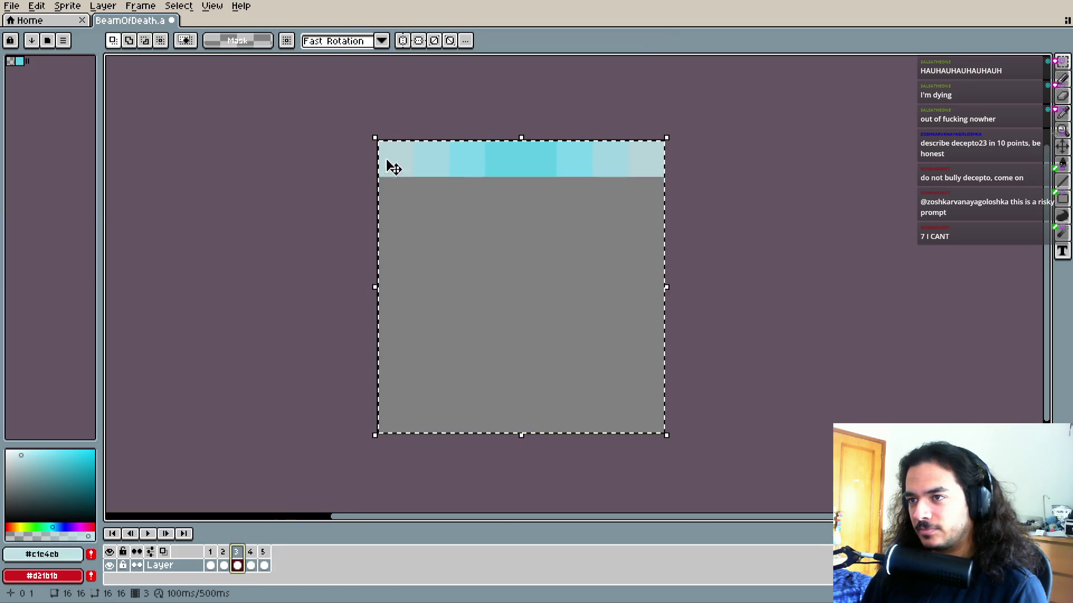
pyautogui.hotkey('ctrl', 'd')
pyautogui.moveTo(391, 159); pyautogui.dragTo(618, 165)
pyautogui.hotkey('ctrl', 'v')
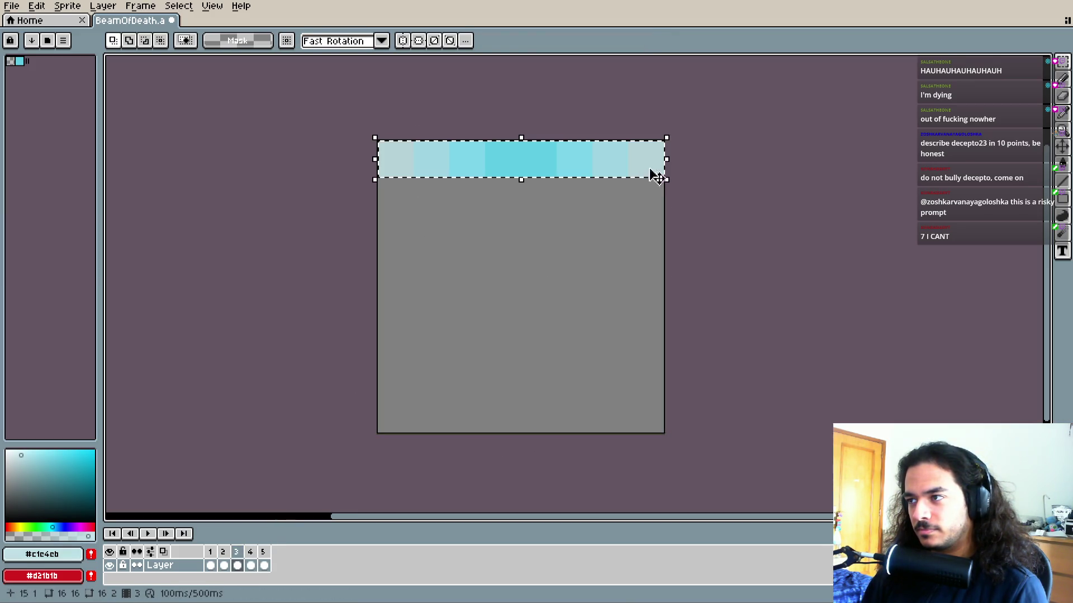
pyautogui.moveTo(522, 178); pyautogui.dragTo(522, 436)
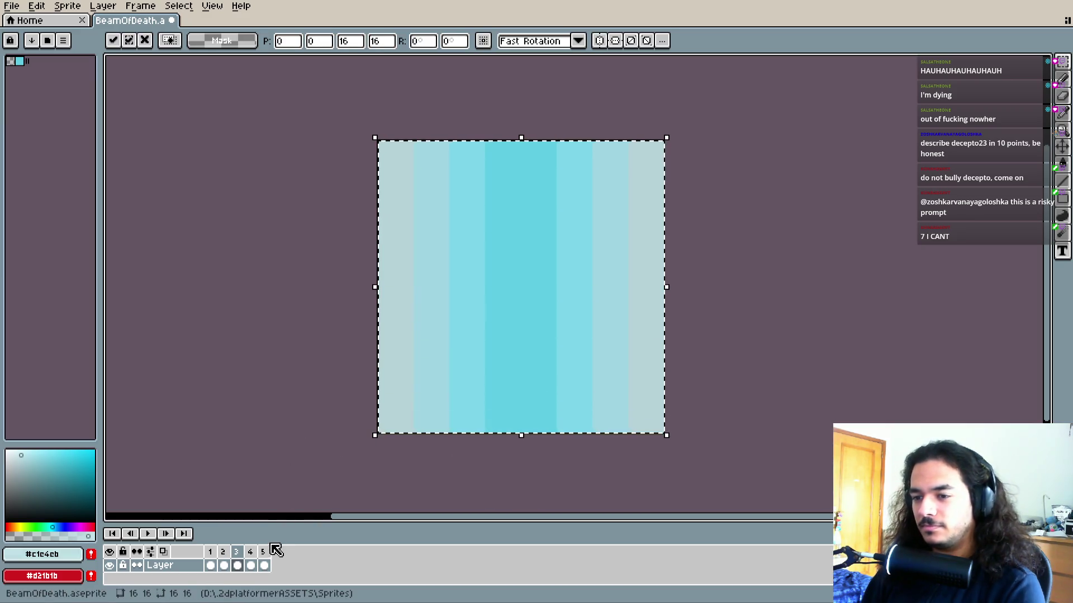
pyautogui.click(250, 552)
pyautogui.hotkey('ctrl', 'd')
pyautogui.moveTo(385, 150); pyautogui.dragTo(628, 158)
pyautogui.hotkey('ctrl', 'v')
pyautogui.moveTo(522, 177); pyautogui.dragTo(523, 442)
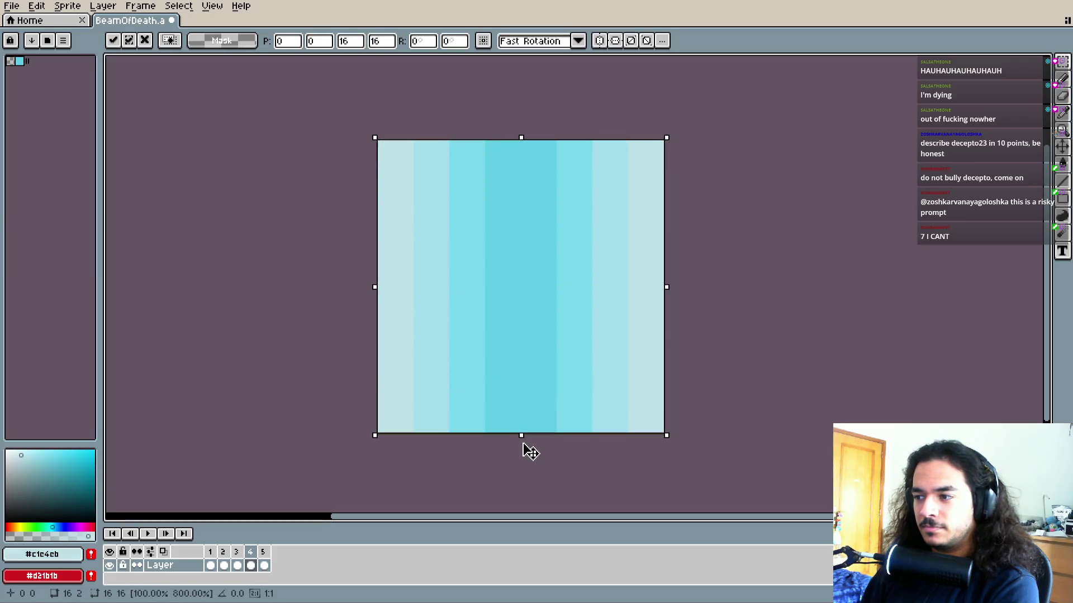
# Fill frame 5 with the stretched cyan strip, then play the animation preview
pyautogui.click(263, 565)
pyautogui.hotkey('ctrl', 'd')
pyautogui.moveTo(385, 151); pyautogui.dragTo(609, 159)
pyautogui.hotkey('ctrl', 'v')
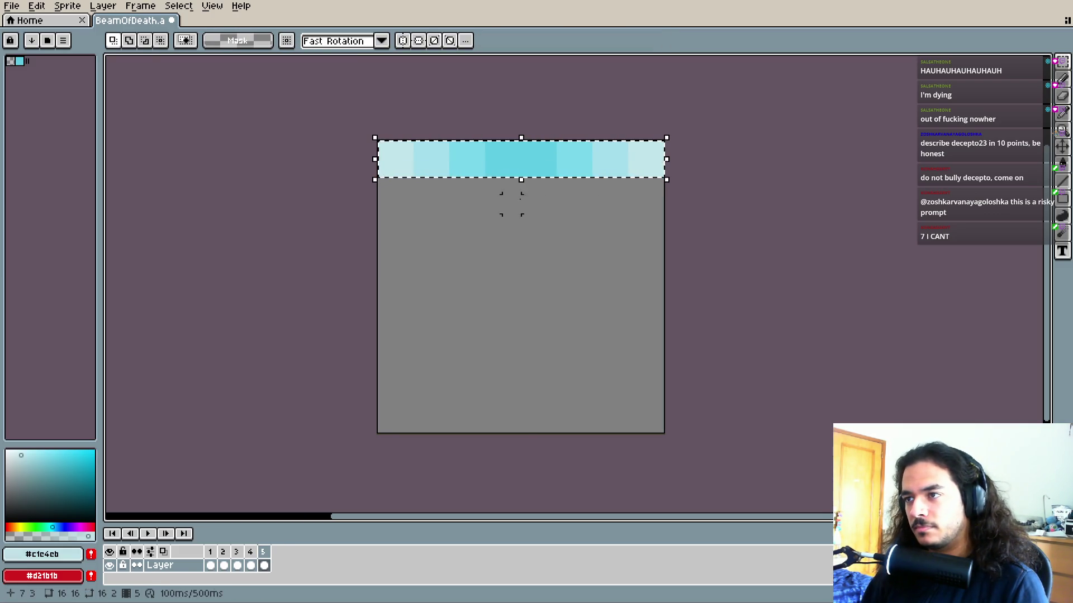
pyautogui.moveTo(522, 179)
pyautogui.mouseDown()
pyautogui.moveTo(532, 432)
pyautogui.moveTo(350, 438)
pyautogui.mouseUp()
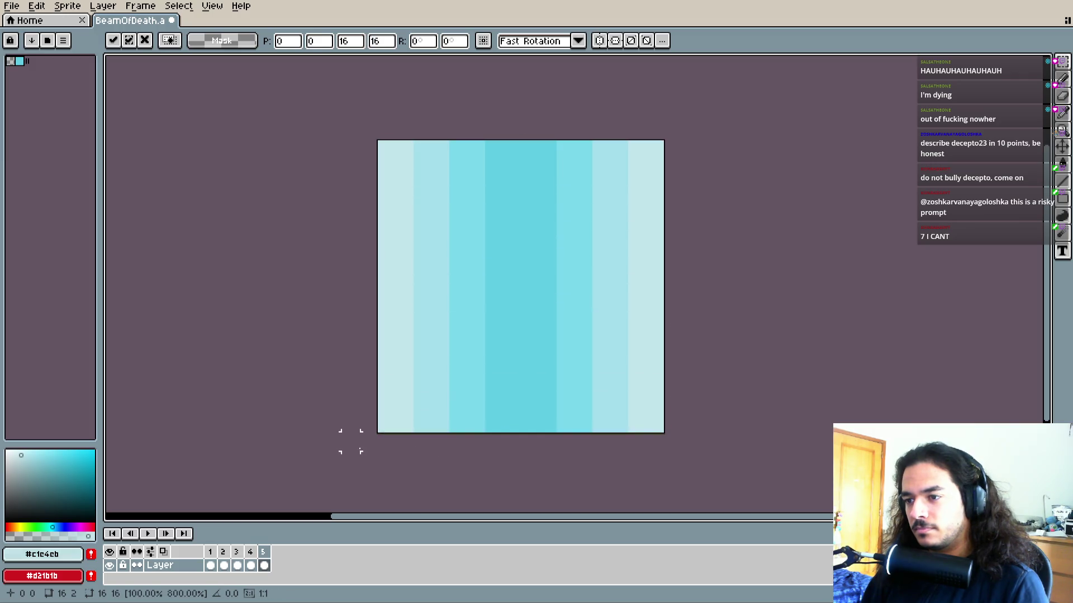
pyautogui.click(338, 464)
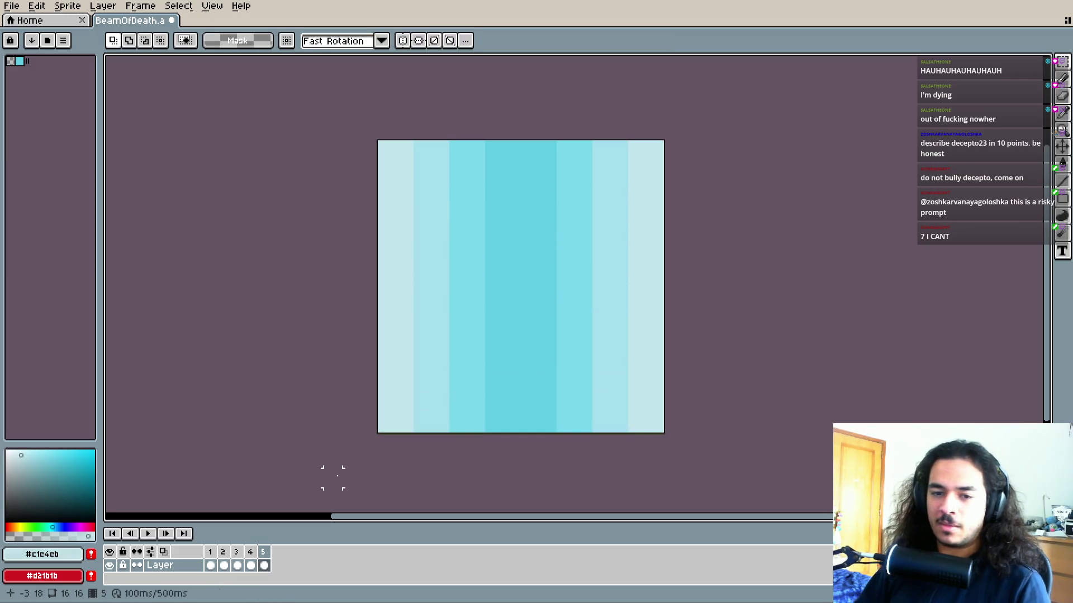
pyautogui.press('Left')
pyautogui.press('Left')
pyautogui.press('Left')
pyautogui.press('Left')
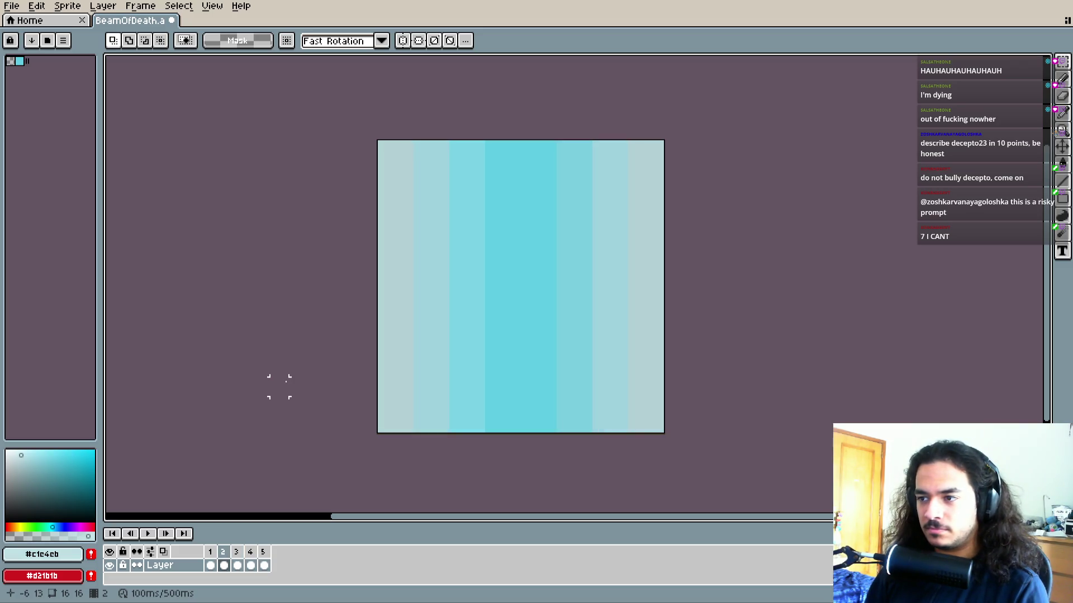
pyautogui.press('Return')
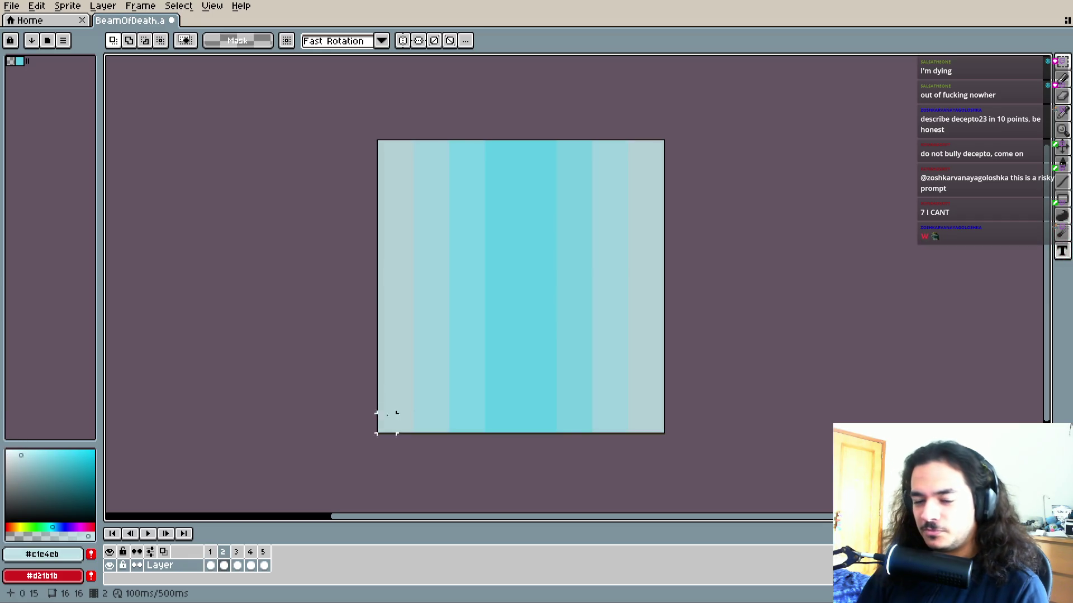
# Clear frame 2's right columns and refill them from its left three stripe columns
pyautogui.moveTo(565, 155)
pyautogui.mouseDown()
pyautogui.moveTo(670, 455)
pyautogui.moveTo(673, 495)
pyautogui.mouseUp()
pyautogui.press('Delete')
pyautogui.moveTo(487, 138); pyautogui.dragTo(349, 441)
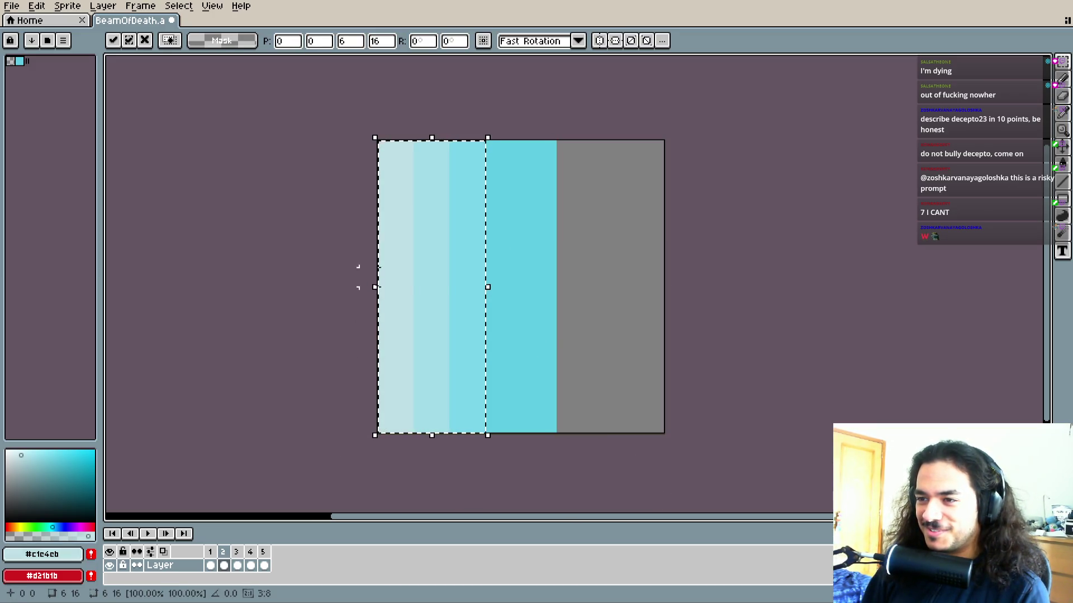
pyautogui.moveTo(414, 294); pyautogui.dragTo(644, 287)
pyautogui.click(689, 408)
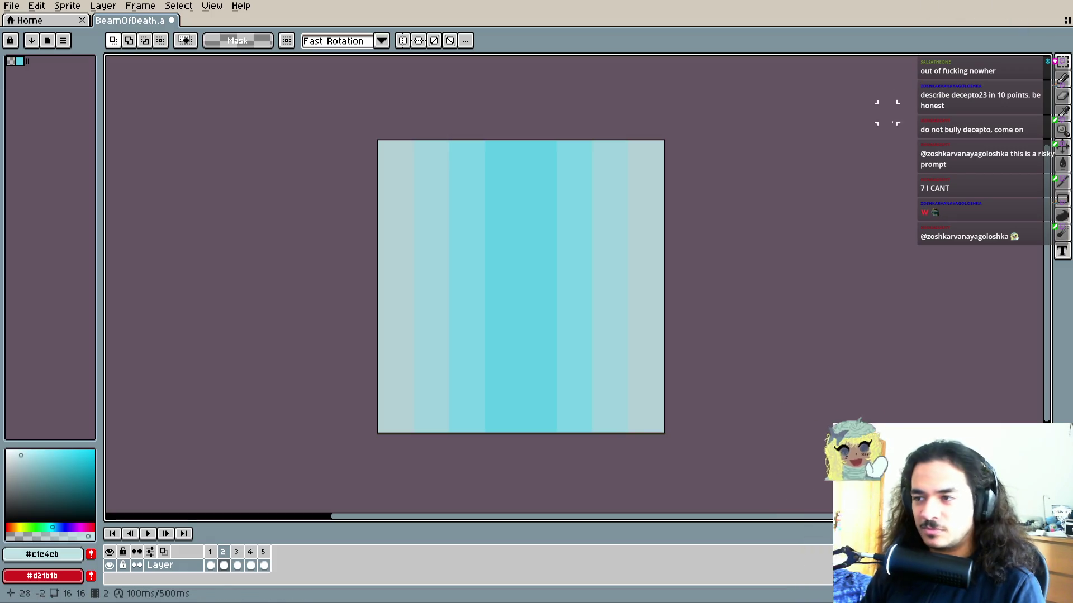
pyautogui.press('Right')
pyautogui.press('Right')
pyautogui.press('Left')
pyautogui.press('Left')
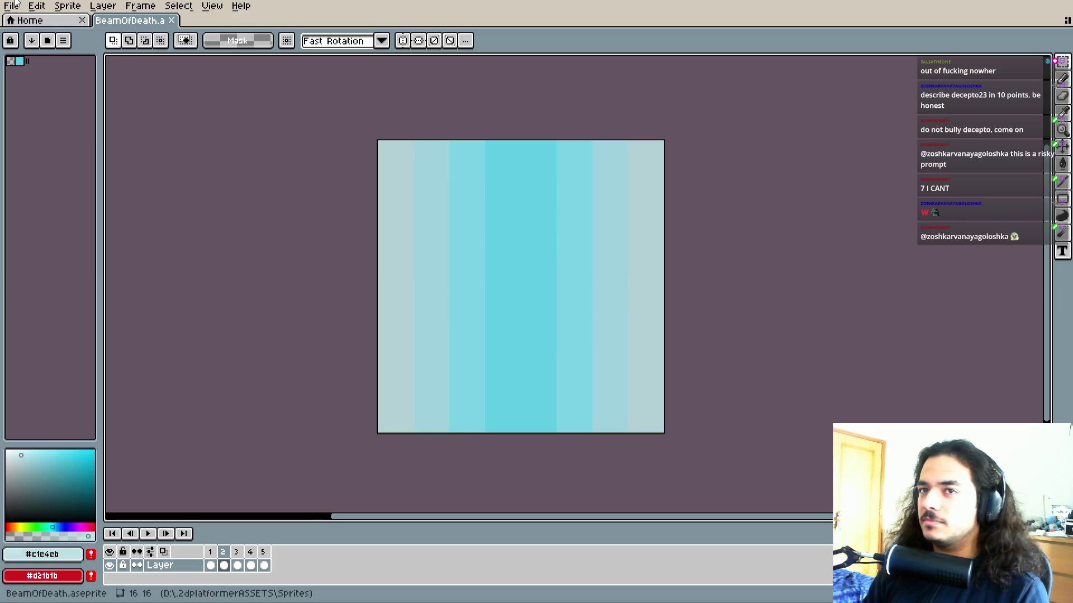
# Export the sprite sheet to BeamOfDeath.png, overwriting the existing file
pyautogui.click(12, 6)
pyautogui.moveTo(25, 120)
pyautogui.click(146, 133)
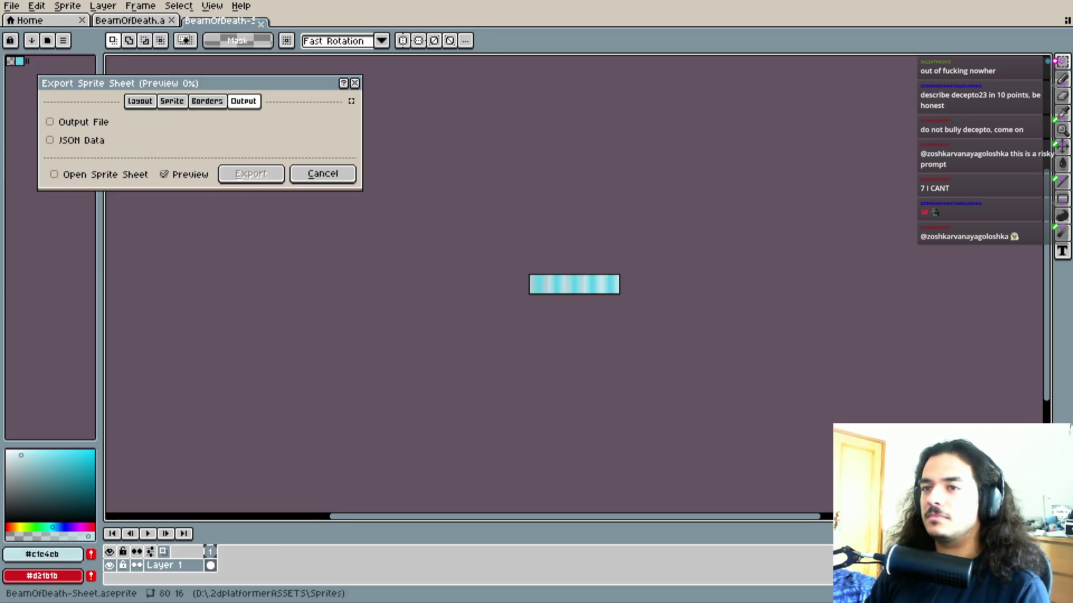
pyautogui.scroll(7, 551, 275)
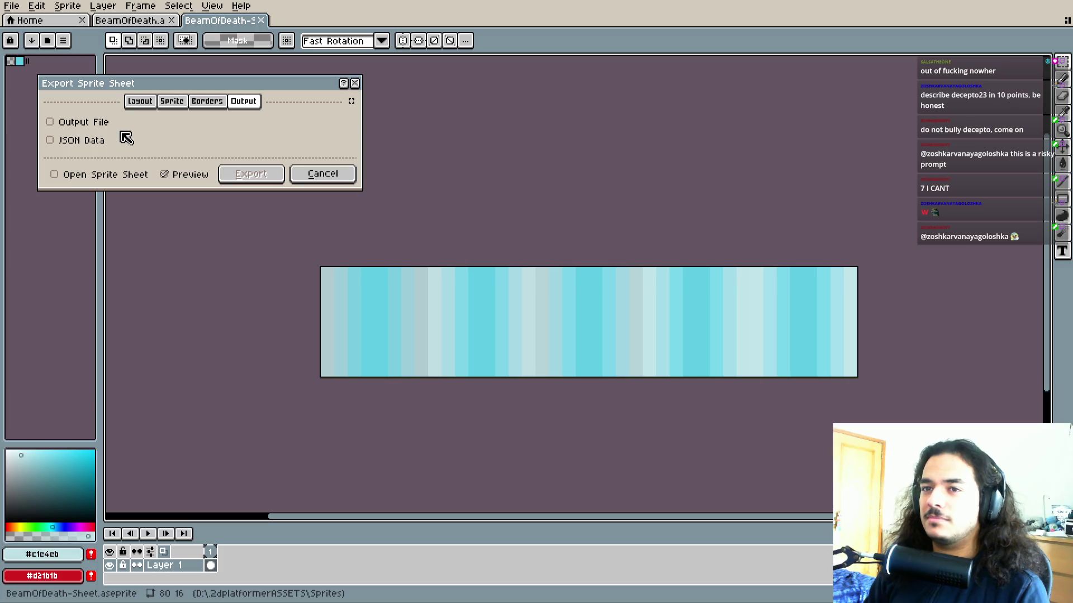
pyautogui.click(101, 122)
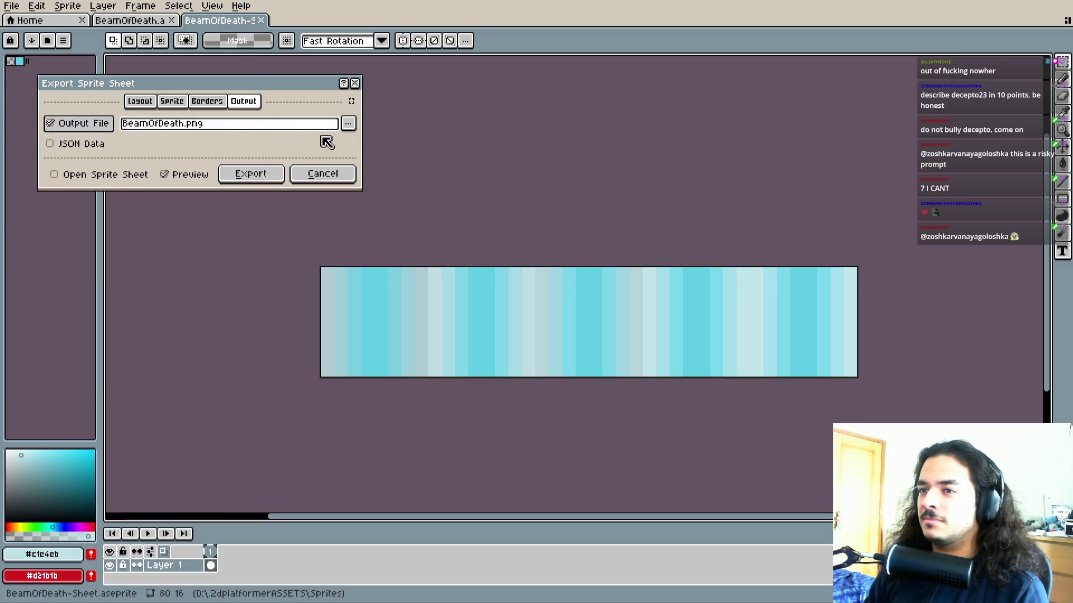
pyautogui.click(251, 174)
pyautogui.click(500, 337)
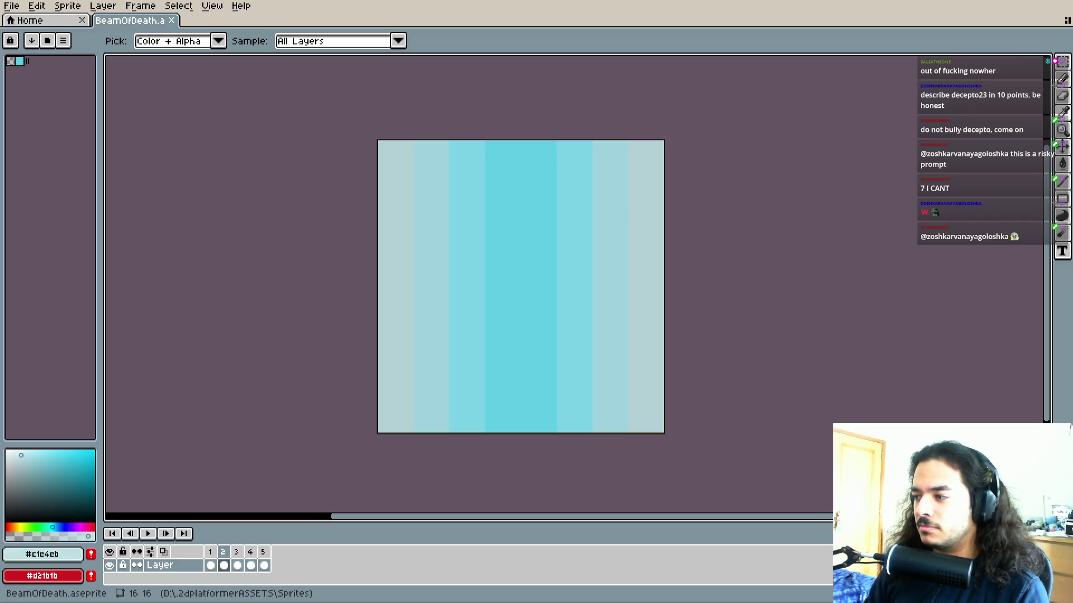
pyautogui.press('m')
pyautogui.hotkey('alt', 'Tab')
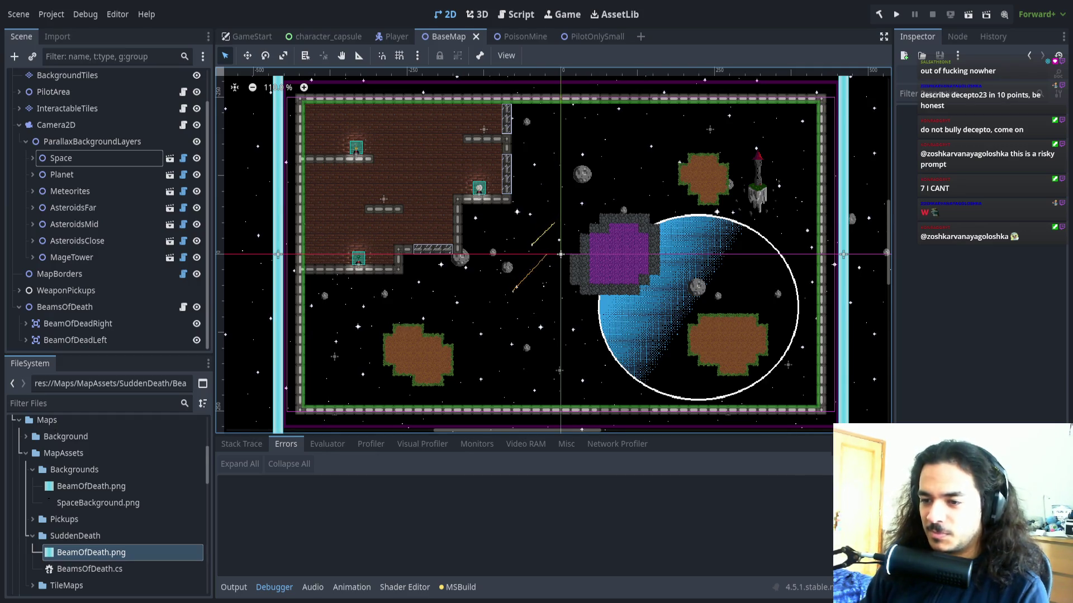
# Expand BeamOfDeadRight and change its BeamOfDeath child to AnimatedSprite2D
pyautogui.hscroll(2, 404, 290)
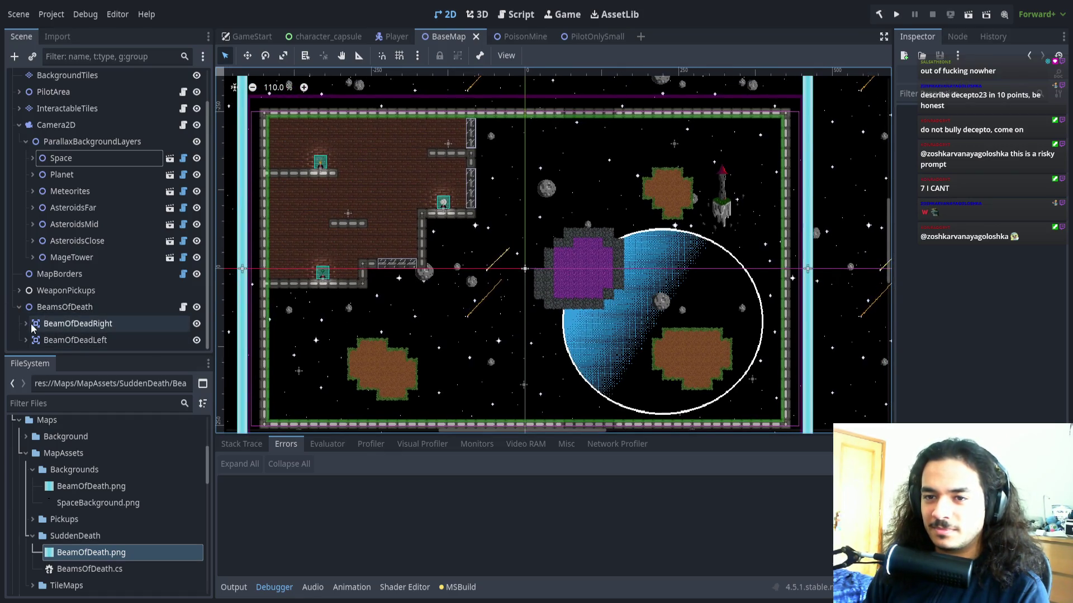
pyautogui.click(67, 324)
pyautogui.click(25, 323)
pyautogui.click(78, 324)
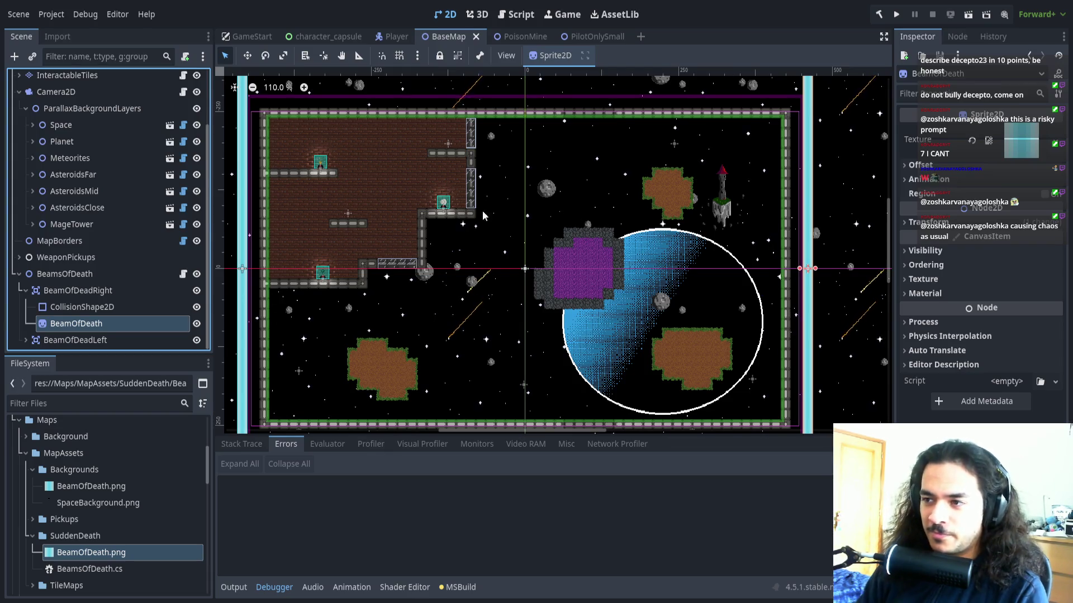
pyautogui.hotkey('ctrl', 'z')
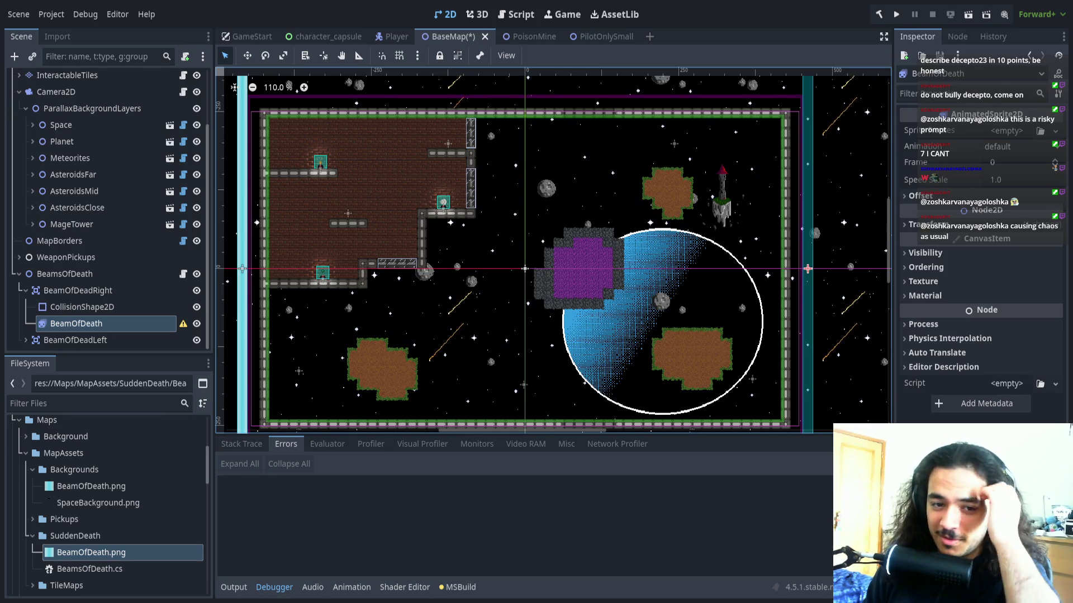
pyautogui.hotkey('alt', 'Tab')
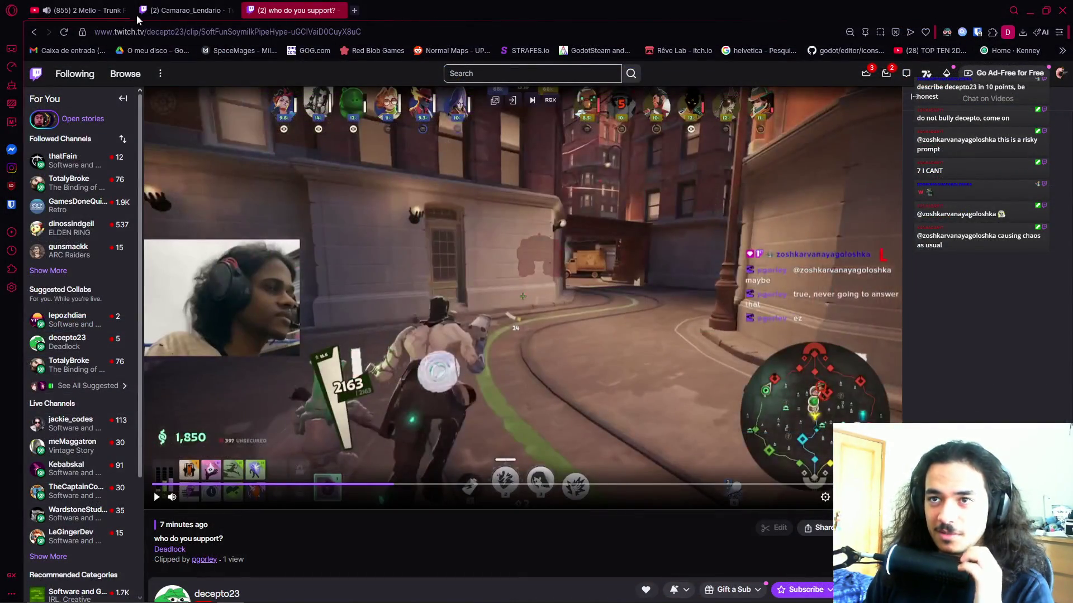
# Play the 'who do you support?' clip, replay it once, and go back to Godot
pyautogui.hotkey('ctrl', 'Tab')
pyautogui.hotkey('ctrl', 'Tab')
pyautogui.hotkey('ctrl', 'Tab')
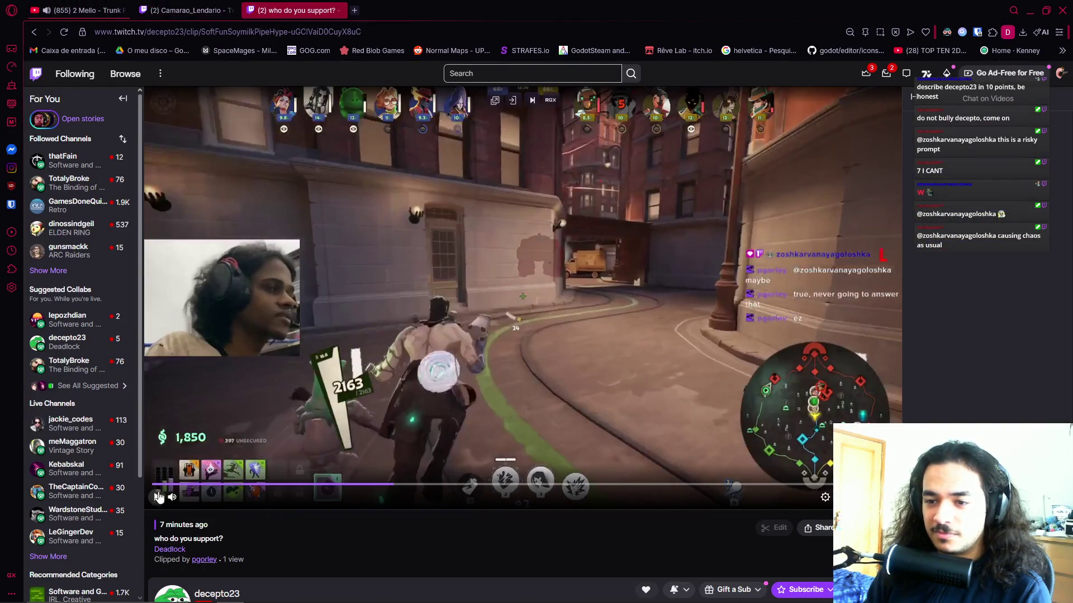
pyautogui.click(158, 496)
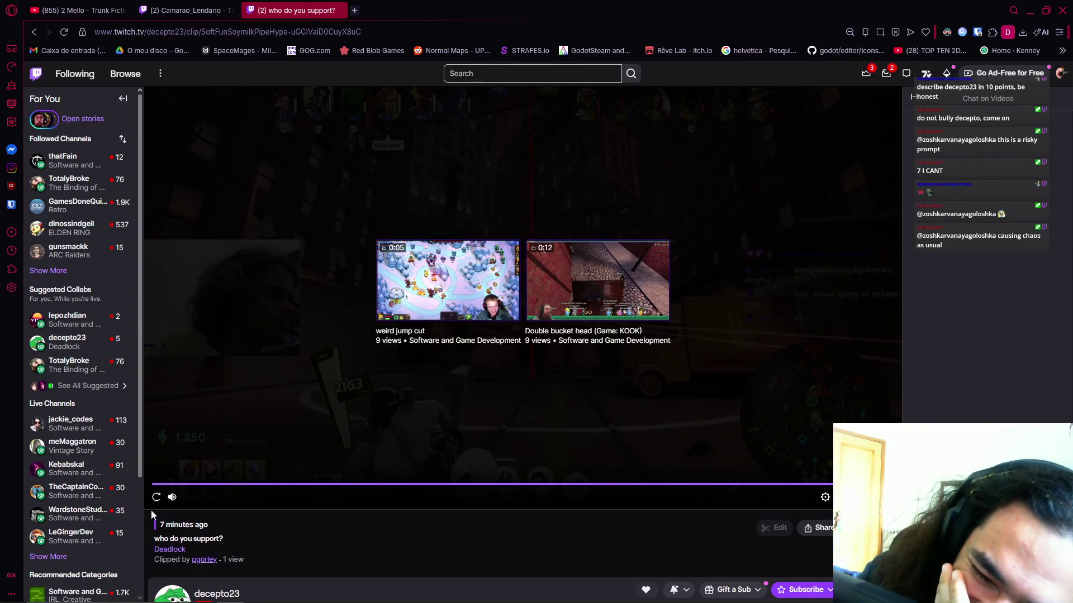
pyautogui.click(156, 496)
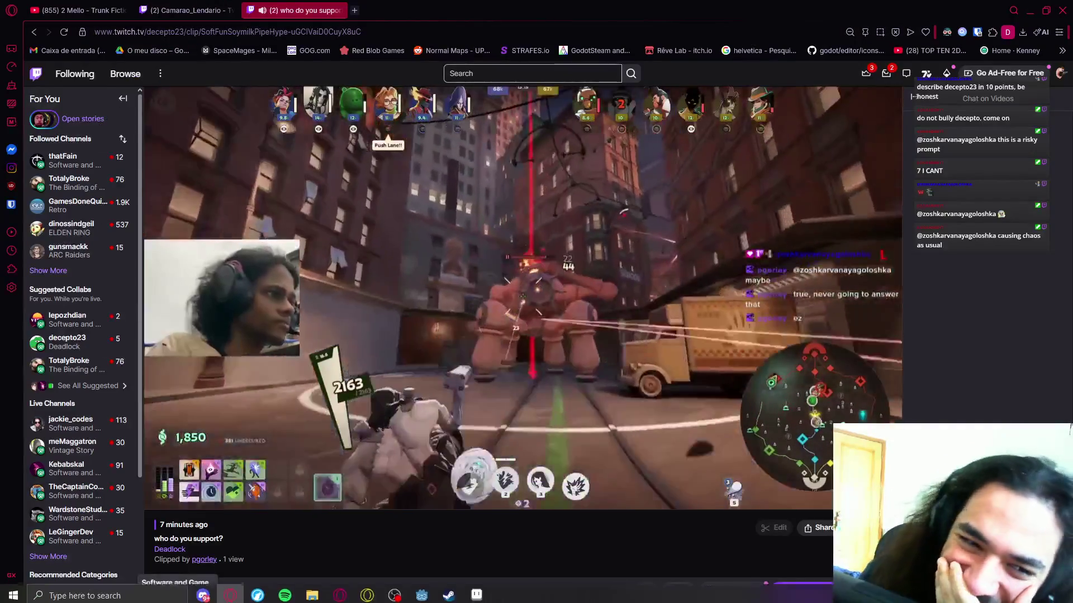
pyautogui.hotkey('alt', 'Tab')
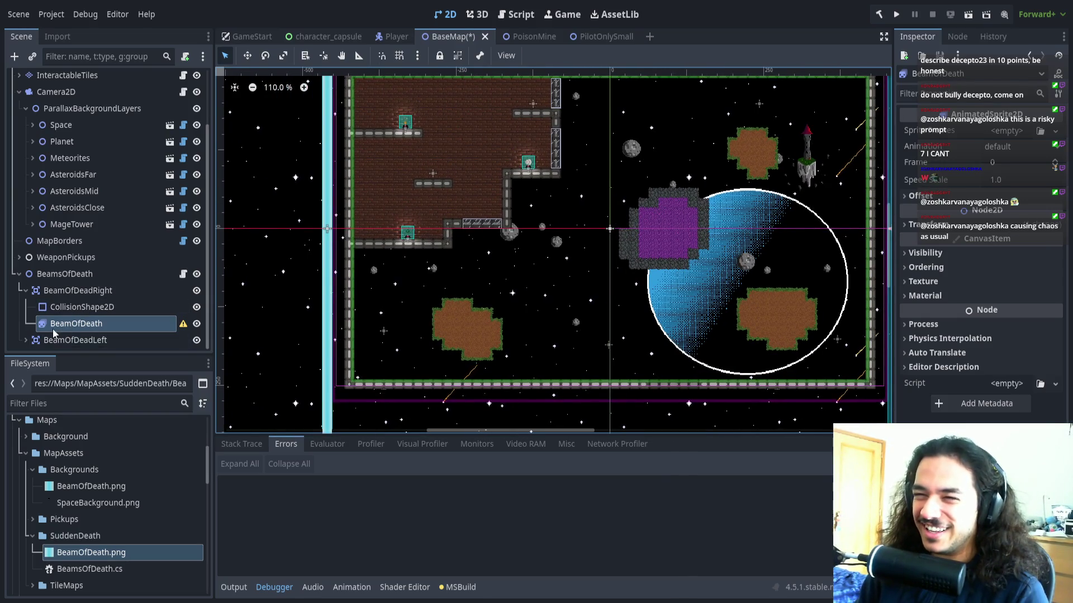
# Compare both BeamOfDeath nodes and try a new SpriteFrames resource, then undo it
pyautogui.click(25, 339)
pyautogui.scroll(-1, 47, 335)
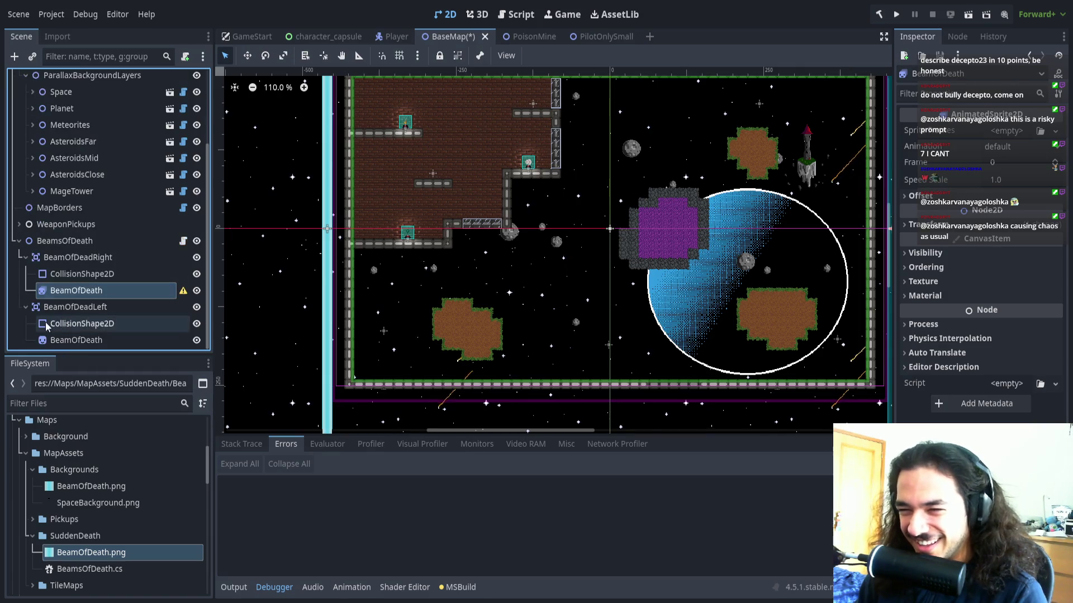
pyautogui.click(49, 340)
pyautogui.click(83, 291)
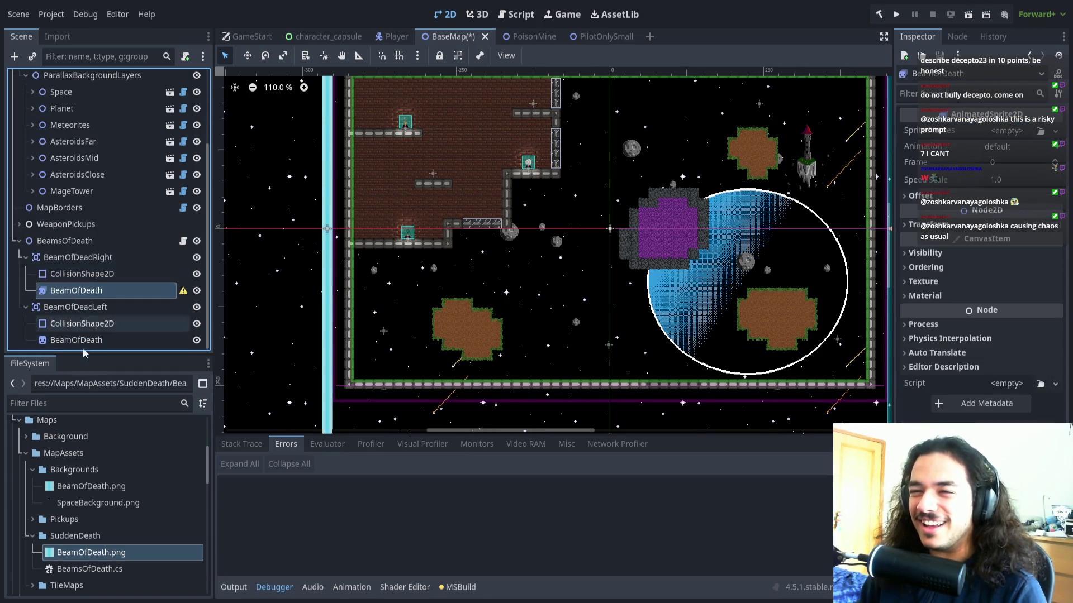
pyautogui.click(86, 341)
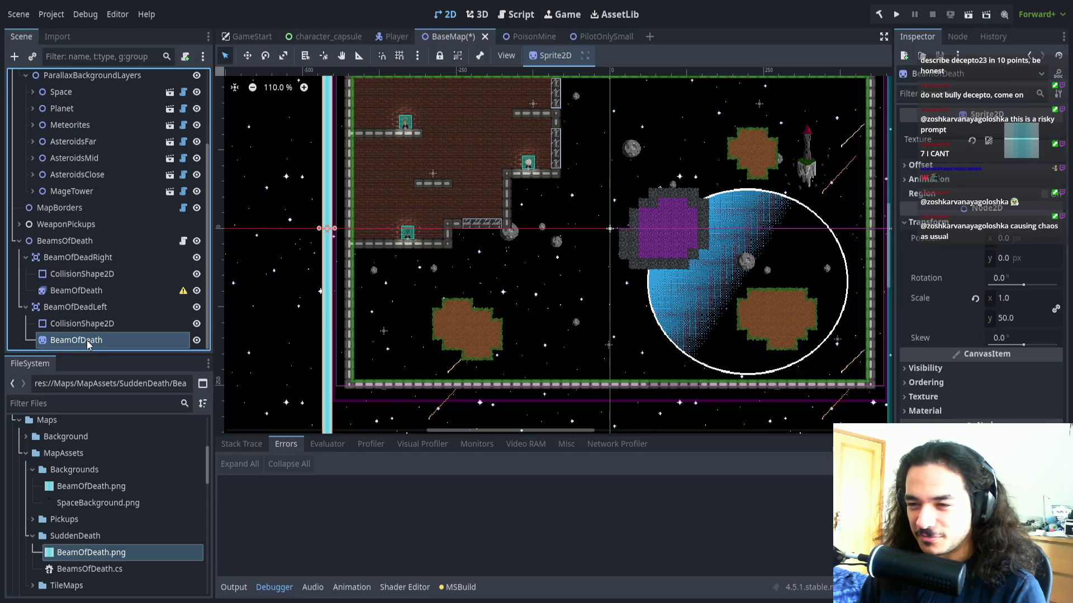
pyautogui.click(77, 290)
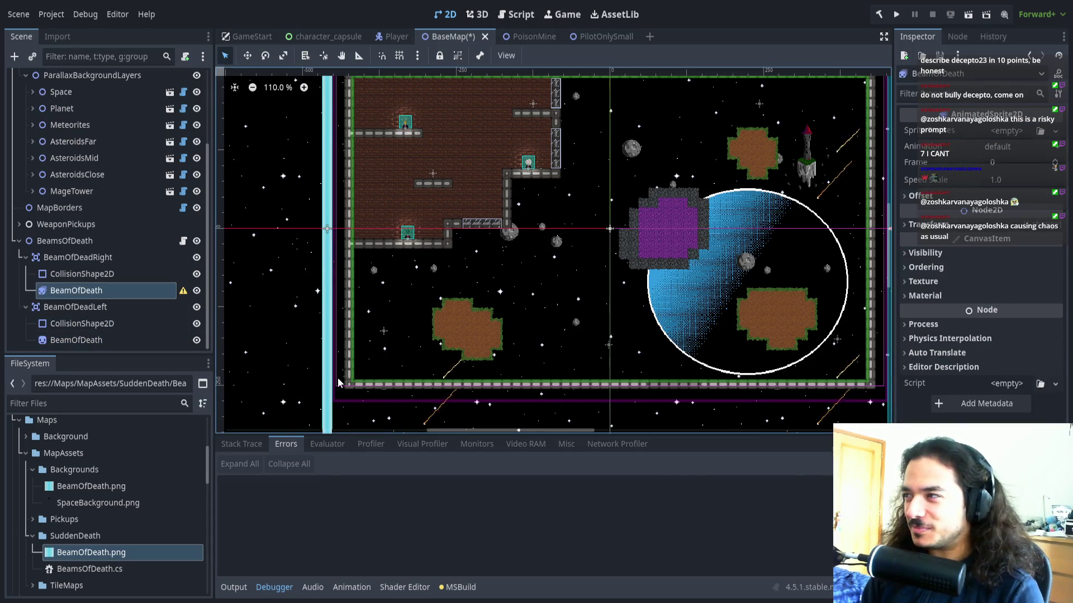
pyautogui.click(1016, 133)
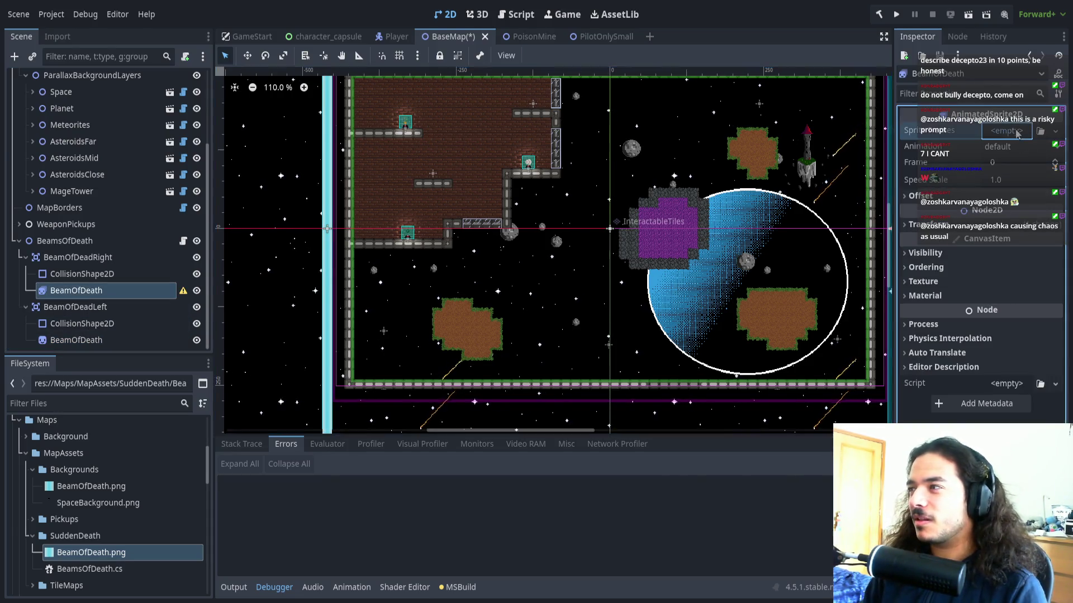
pyautogui.click(1017, 173)
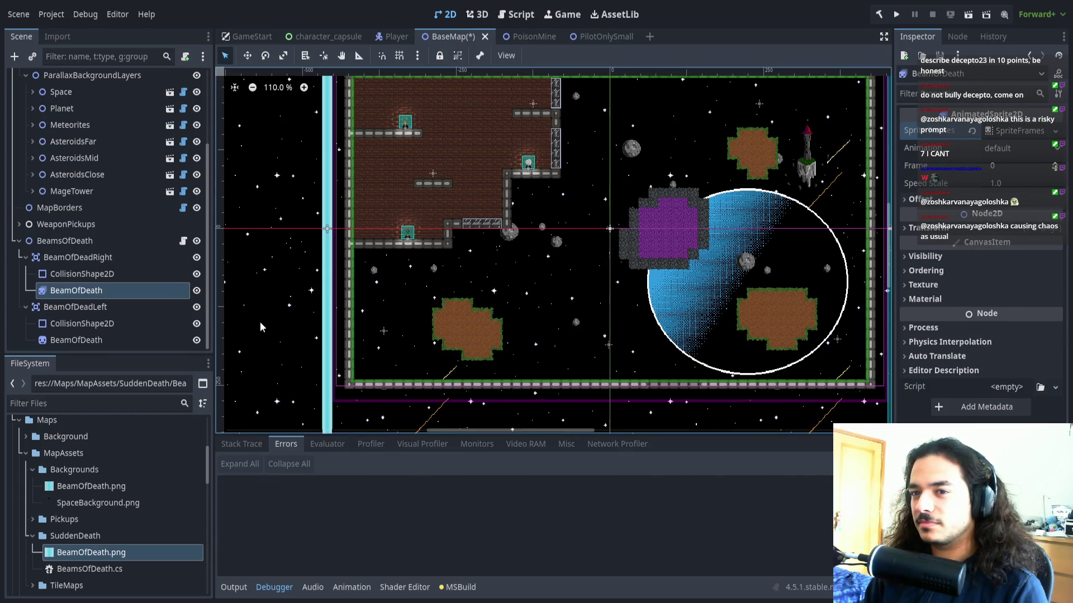
pyautogui.hotkey('ctrl', 'z')
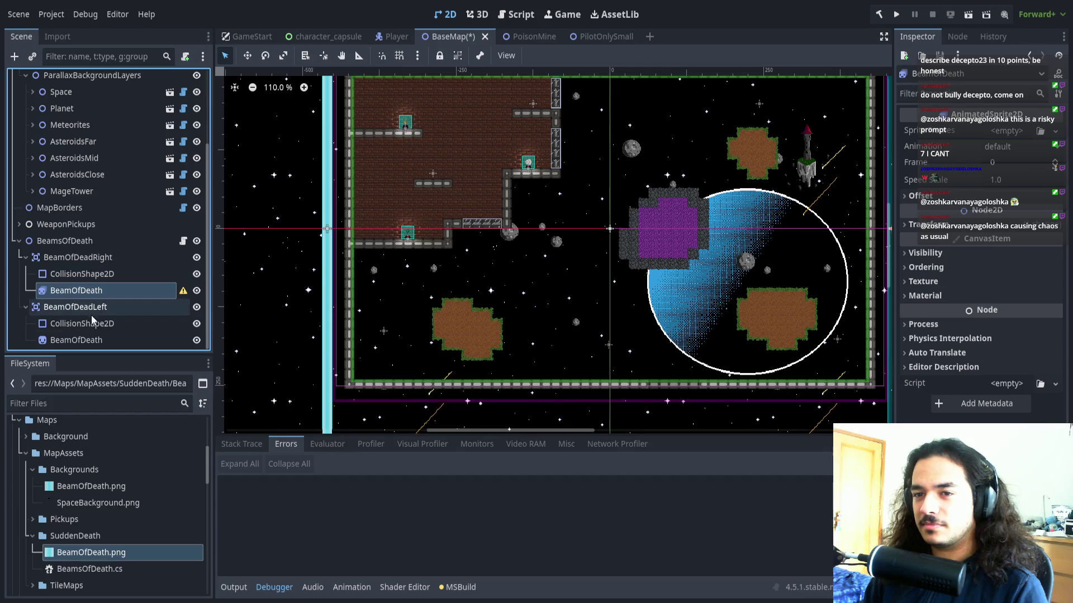
# Put a copy of the animated beam under BeamOfDeadLeft and delete its old static sprite
pyautogui.click(86, 340)
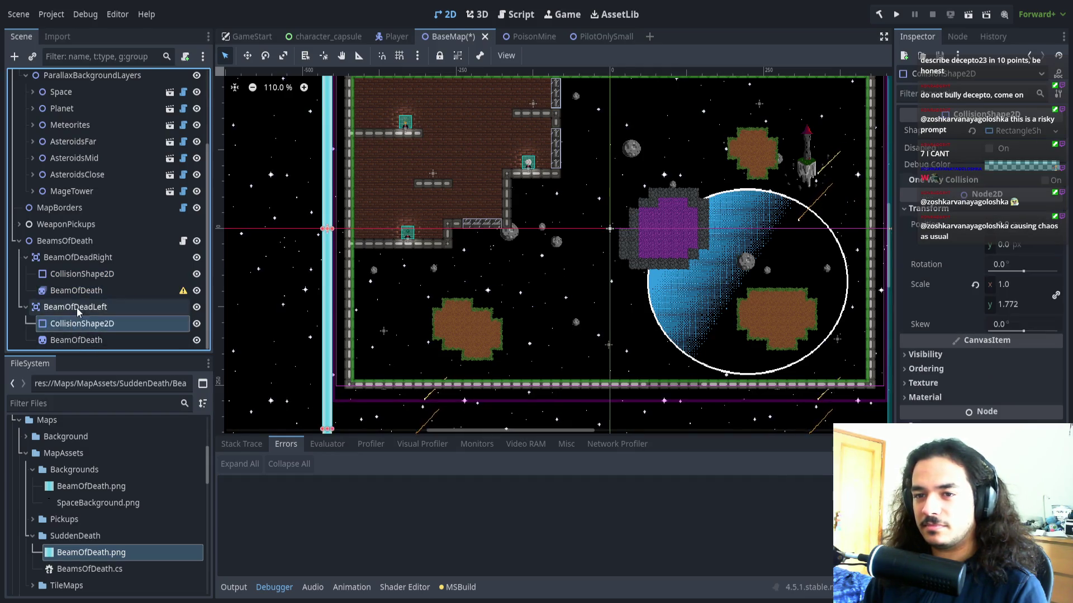
pyautogui.hotkey('ctrl', 'd')
pyautogui.click(117, 323)
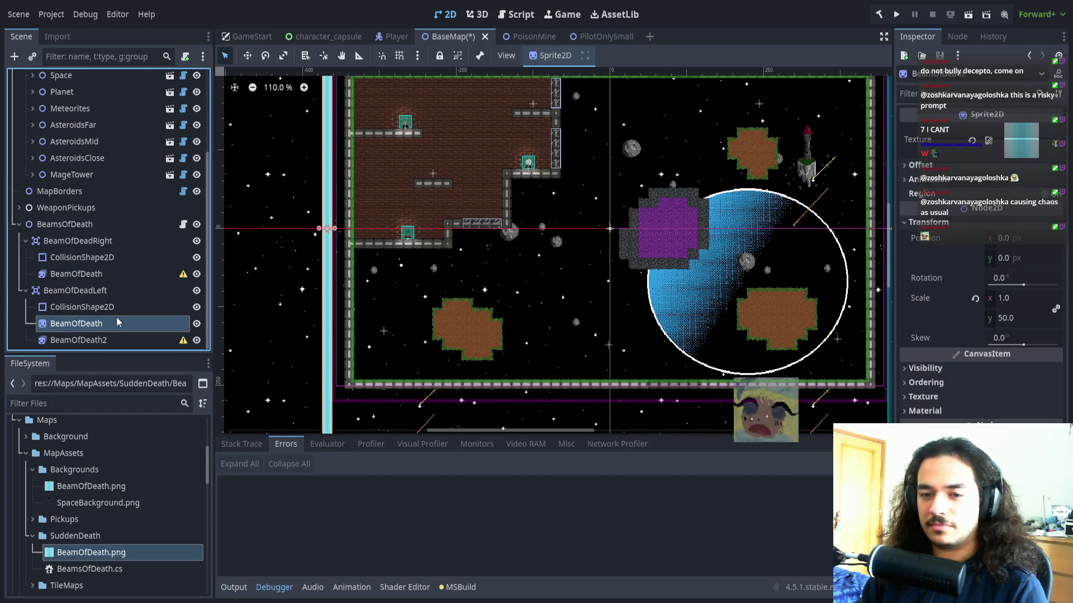
pyautogui.press('Delete')
# Assign new SpriteFrames resources to the right beam and its left-beam copy
pyautogui.click(89, 291)
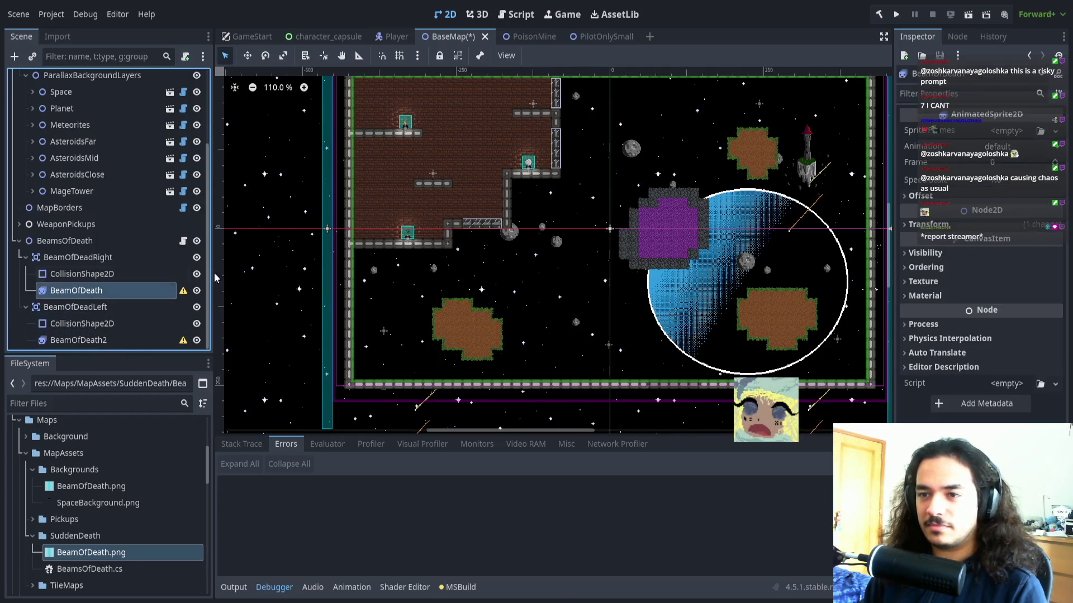
pyautogui.click(1020, 132)
pyautogui.click(1006, 147)
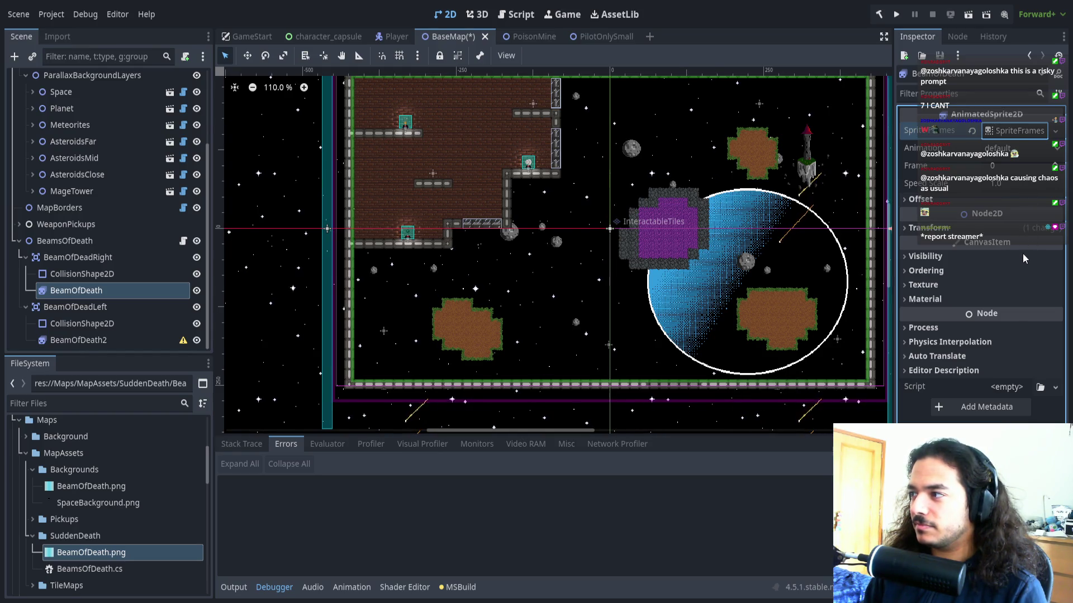
pyautogui.click(78, 340)
pyautogui.click(1017, 137)
pyautogui.click(1005, 146)
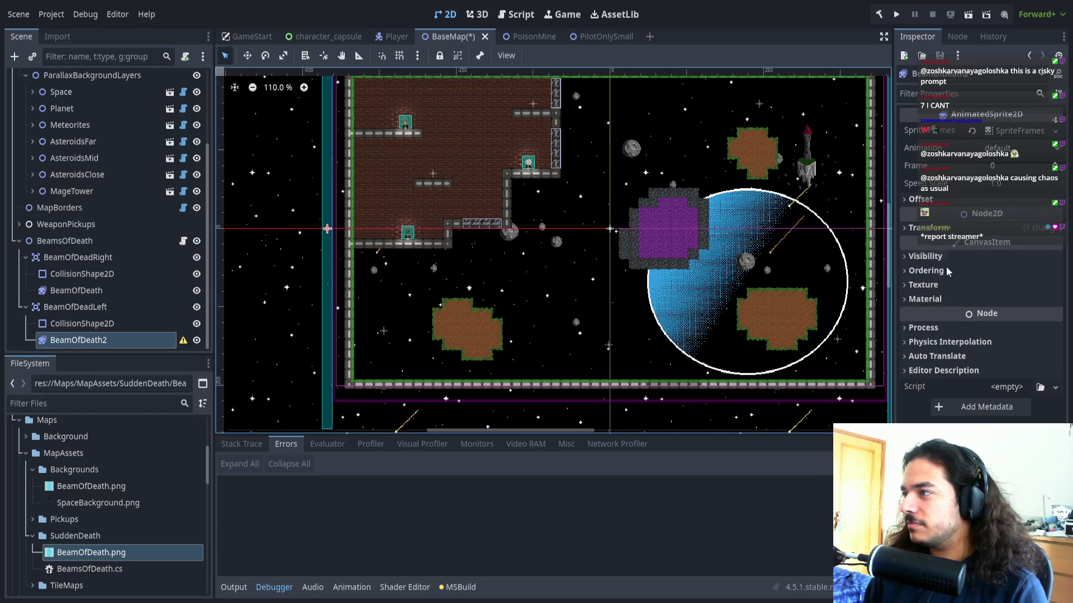
pyautogui.click(78, 290)
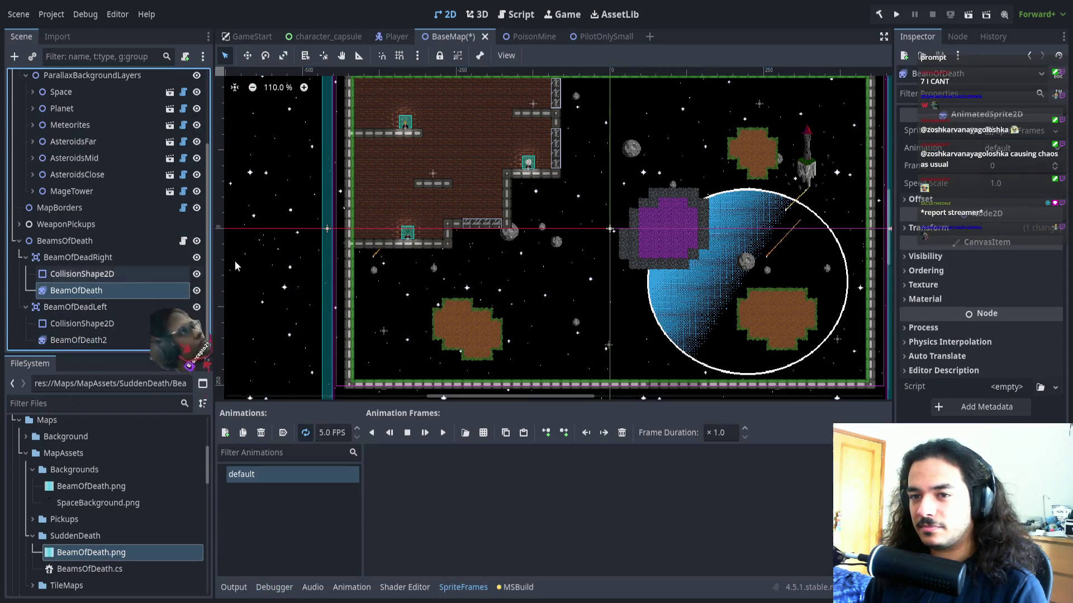
# Add five frames from the BeamOfDeath.png sprite sheet to the right beam's default animation
pyautogui.click(1003, 132)
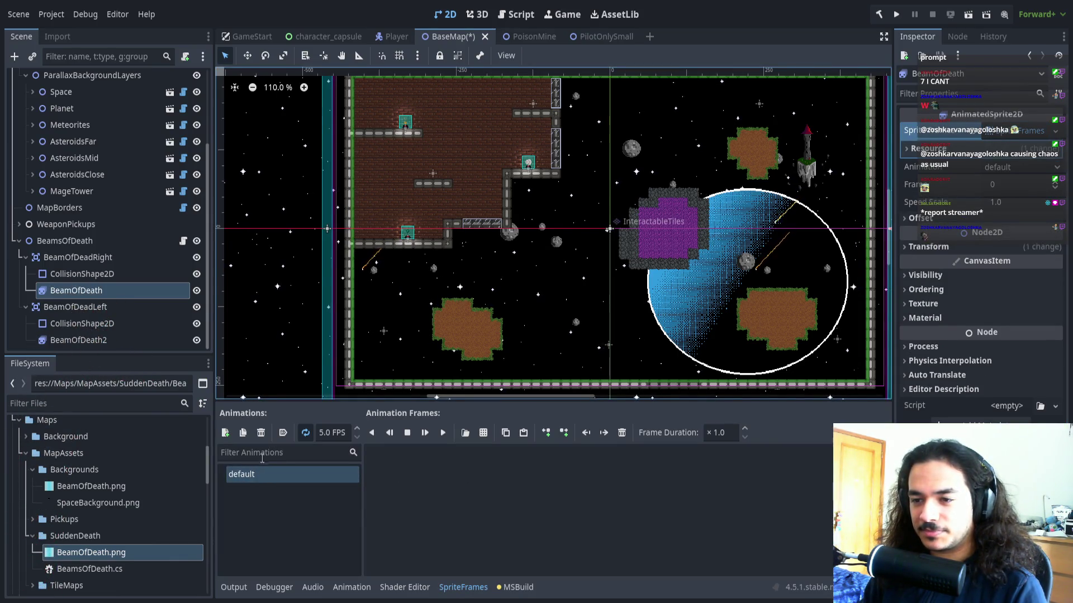
pyautogui.click(483, 433)
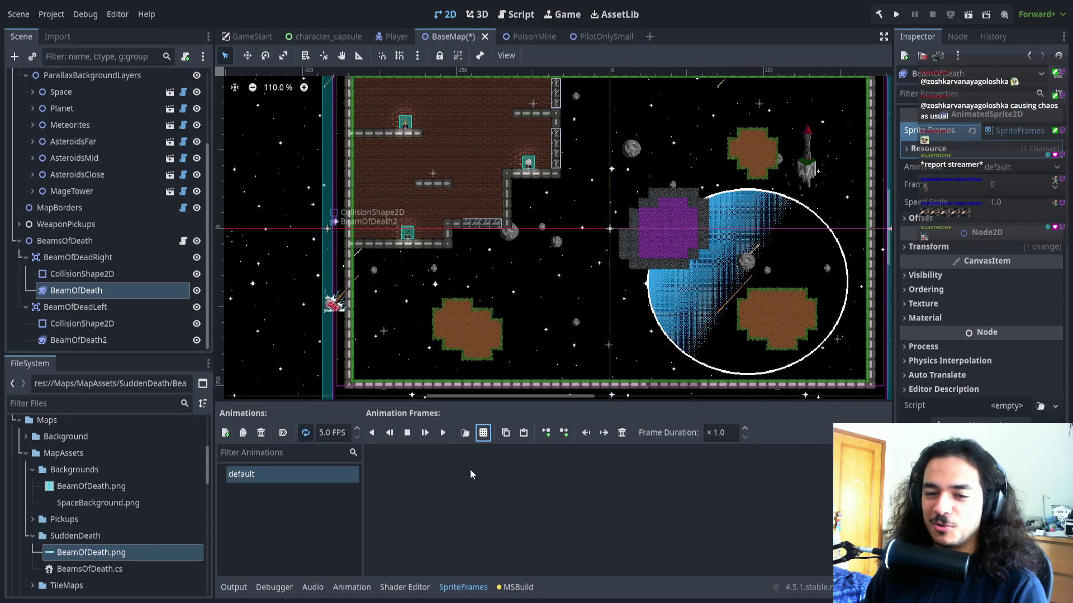
pyautogui.scroll(5, 116, 521)
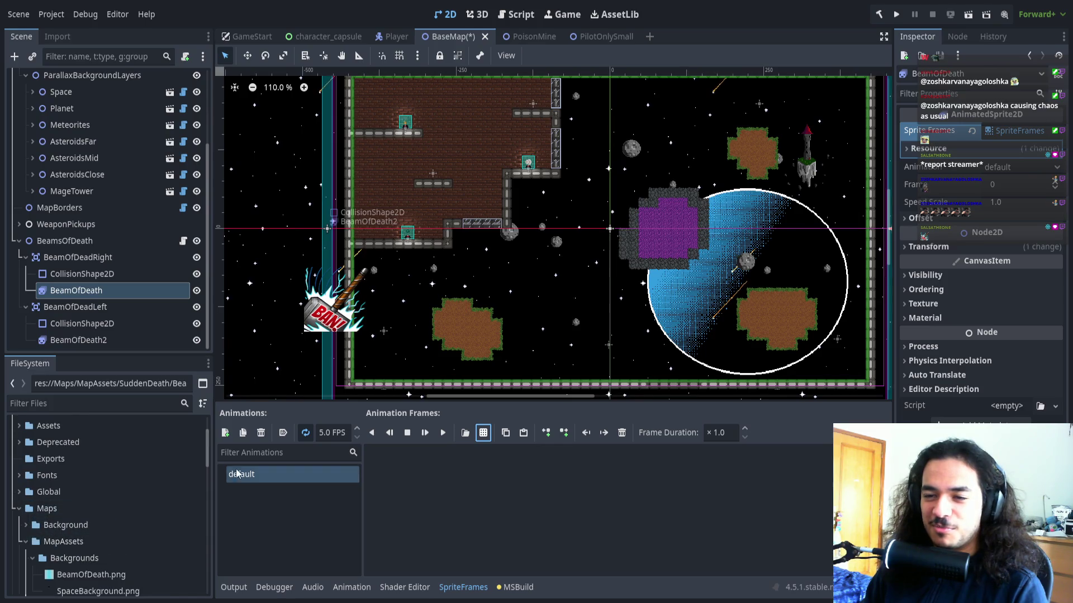
pyautogui.moveTo(211, 454)
pyautogui.mouseDown()
pyautogui.moveTo(209, 441)
pyautogui.moveTo(210, 474)
pyautogui.moveTo(213, 464)
pyautogui.mouseUp()
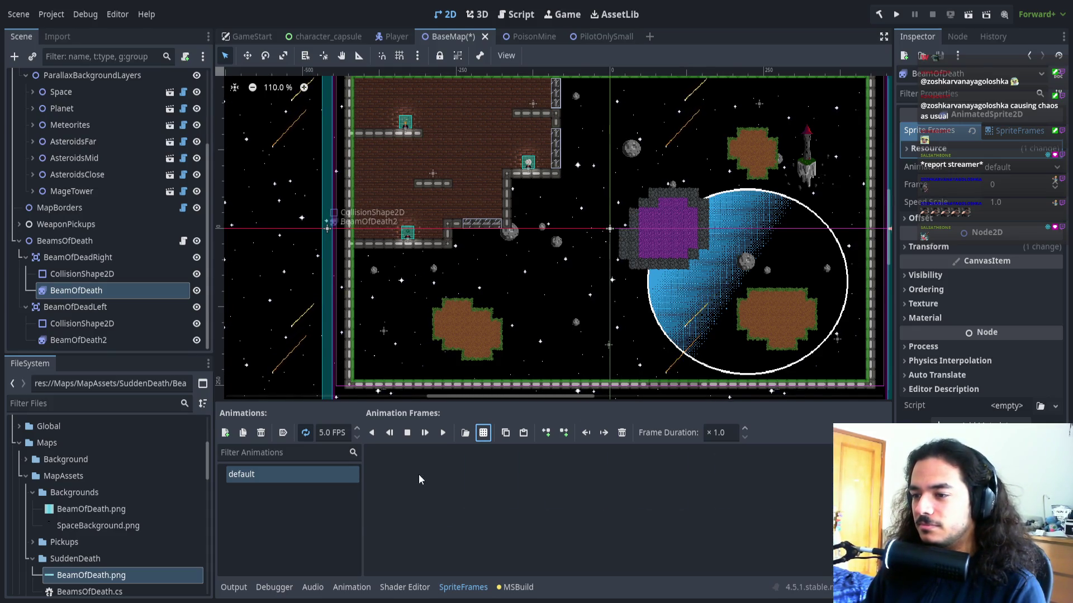
pyautogui.moveTo(422, 389); pyautogui.dragTo(401, 352)
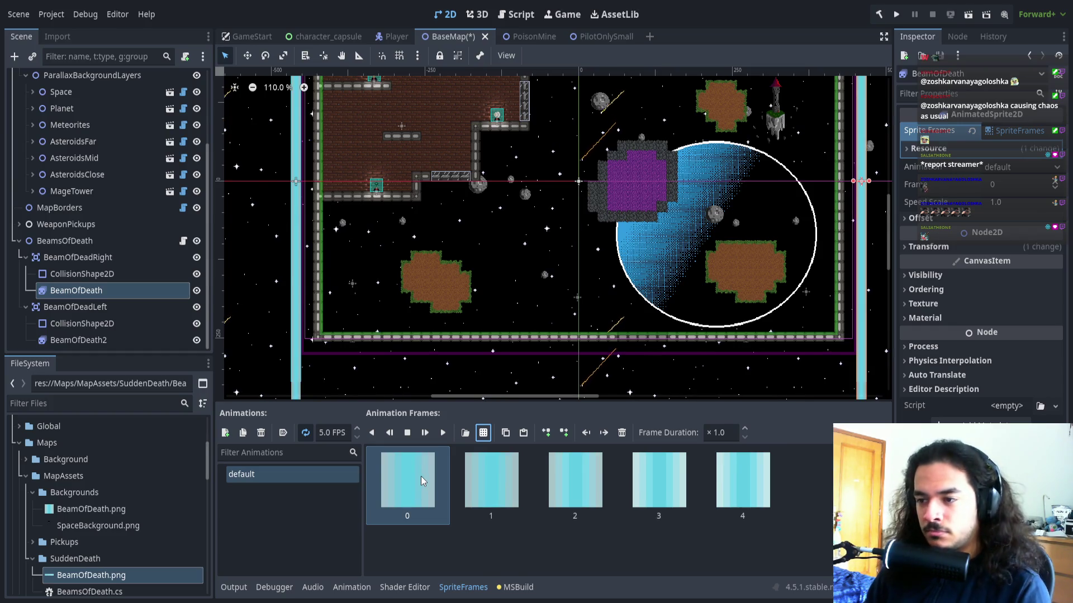
# Paste three more beam frames to make eight, then zoom in to watch the cyan beam animate
pyautogui.hotkey('ctrl', 'v')
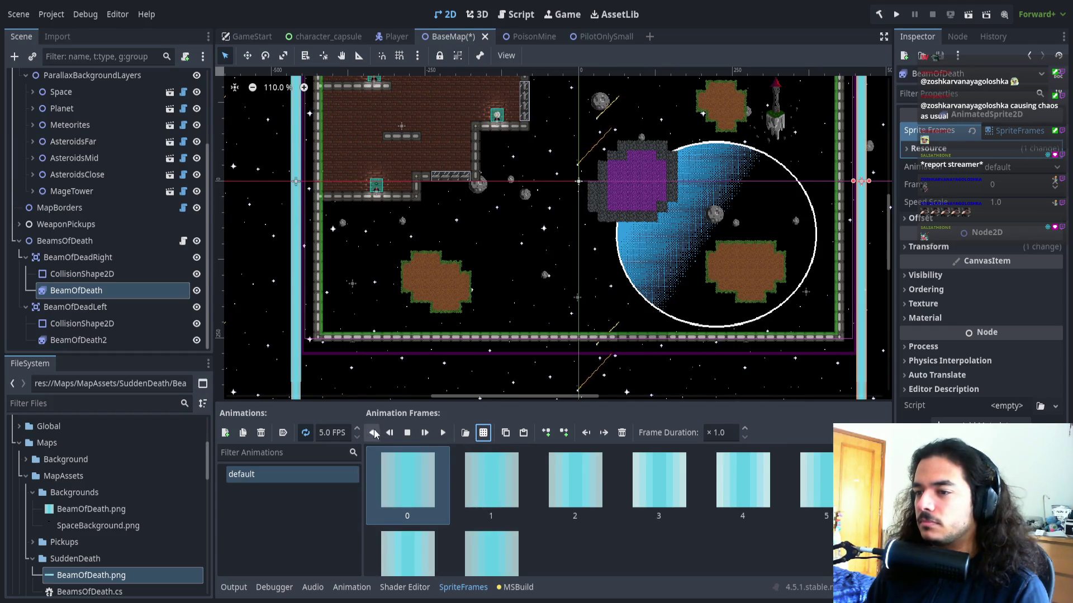
pyautogui.scroll(10, 399, 390)
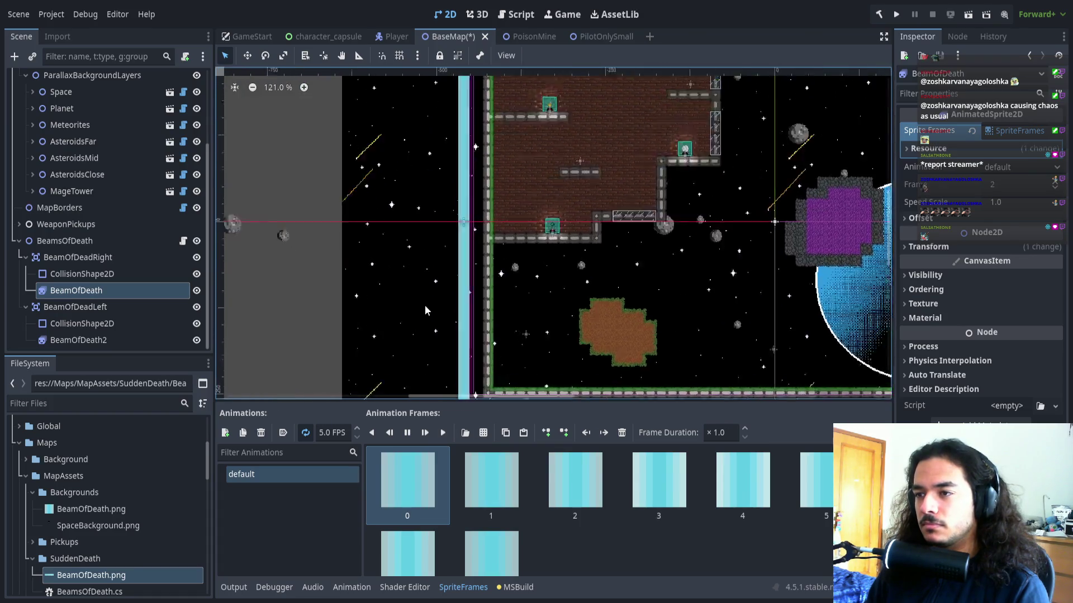
pyautogui.scroll(1, 506, 268)
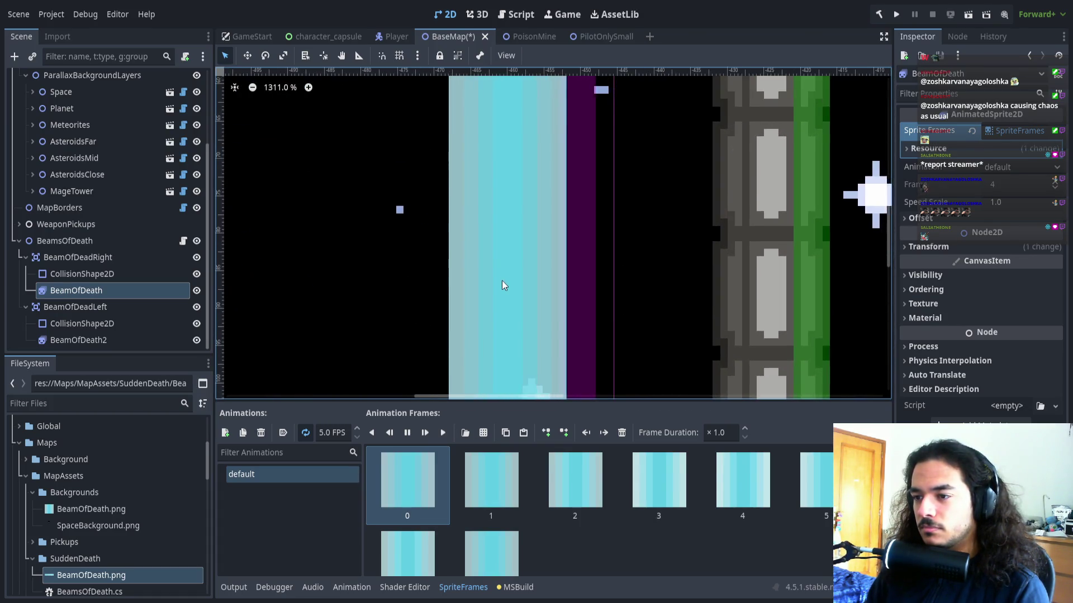
pyautogui.scroll(-9, 498, 281)
pyautogui.hscroll(5, 328, 290)
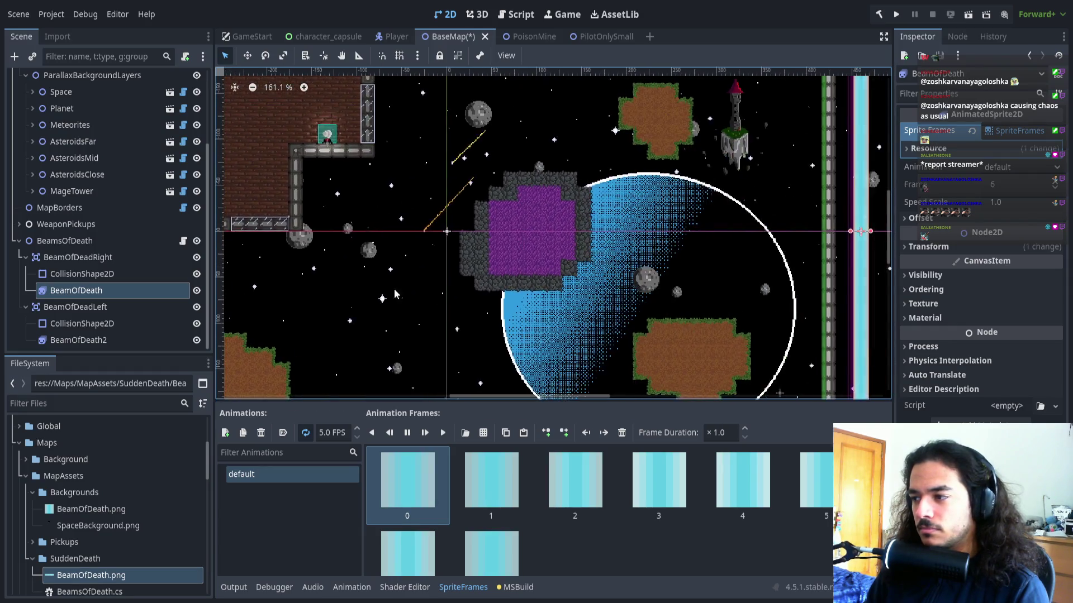
pyautogui.scroll(1, 630, 272)
pyautogui.scroll(9, 630, 272)
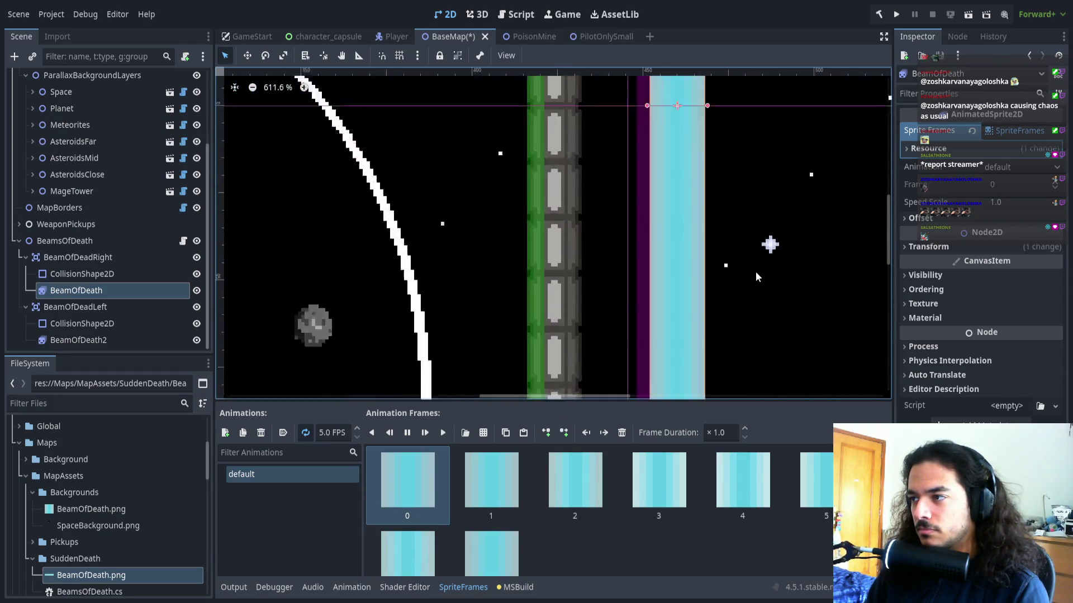
pyautogui.hscroll(-1, 609, 293)
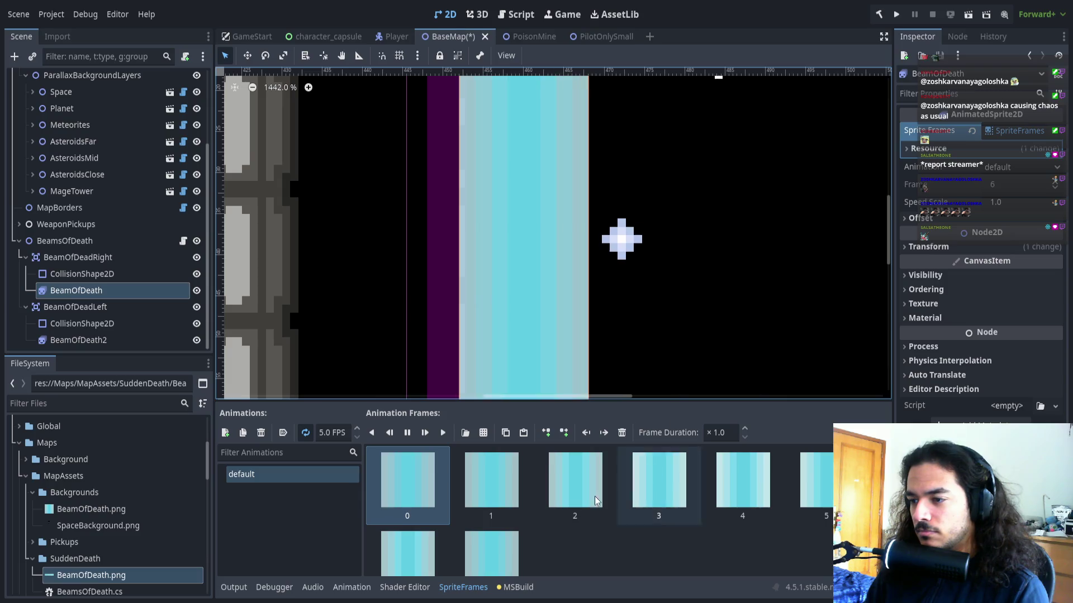
# Delete every frame of the default animation and re-add frames from the sprite sheet
pyautogui.click(440, 498)
pyautogui.hotkey('ctrl', 'a')
pyautogui.press('Delete')
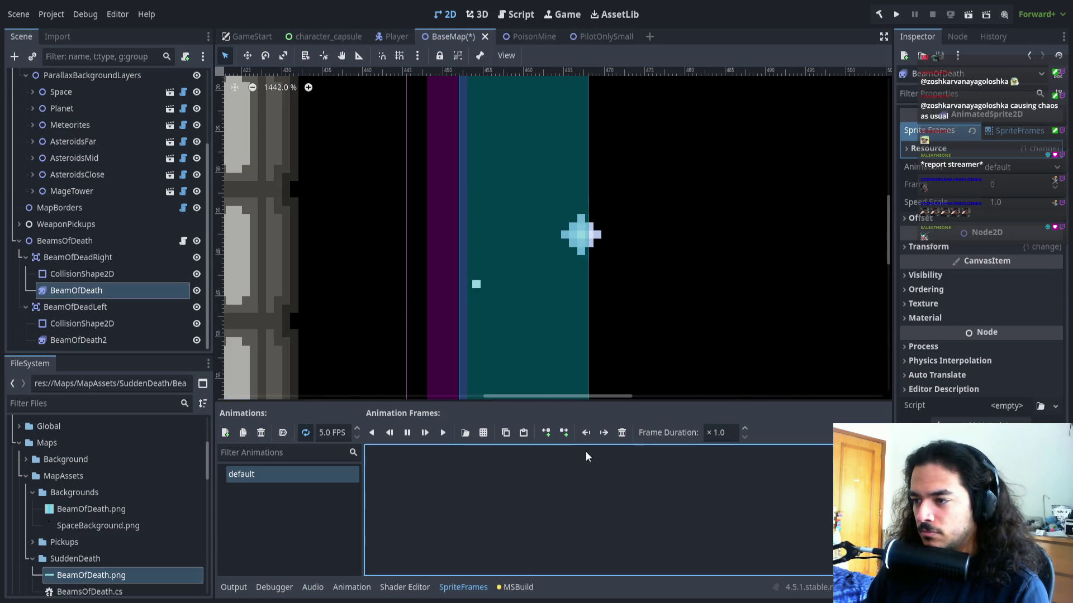
pyautogui.click(483, 432)
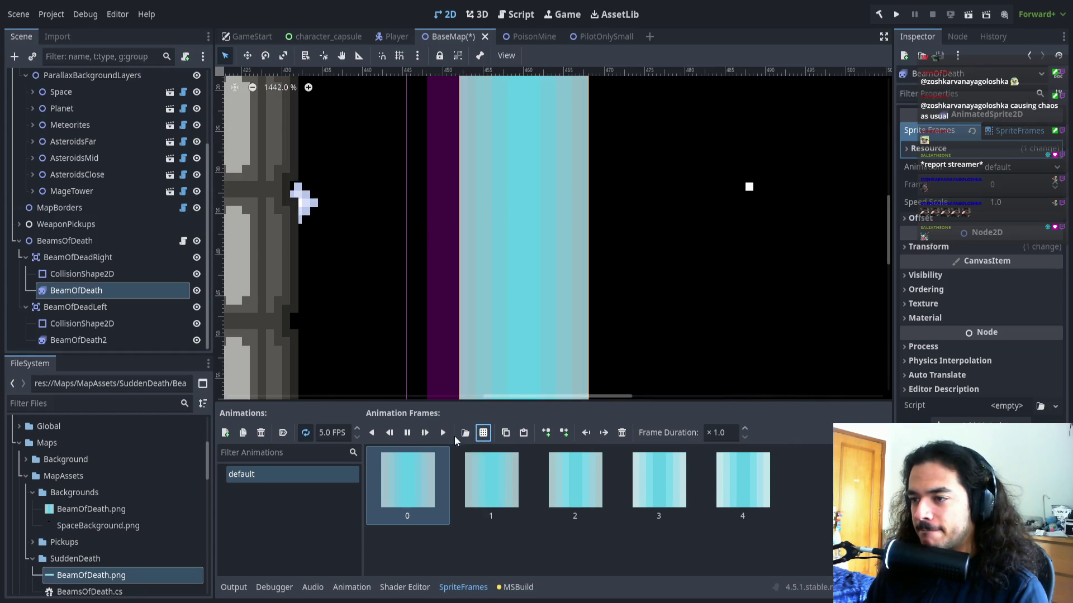
# Append three more beam frames, check frames 4 and 5, then view Aseprite's sprite at frame 4
pyautogui.click(425, 471)
pyautogui.hotkey('ctrl', 'v')
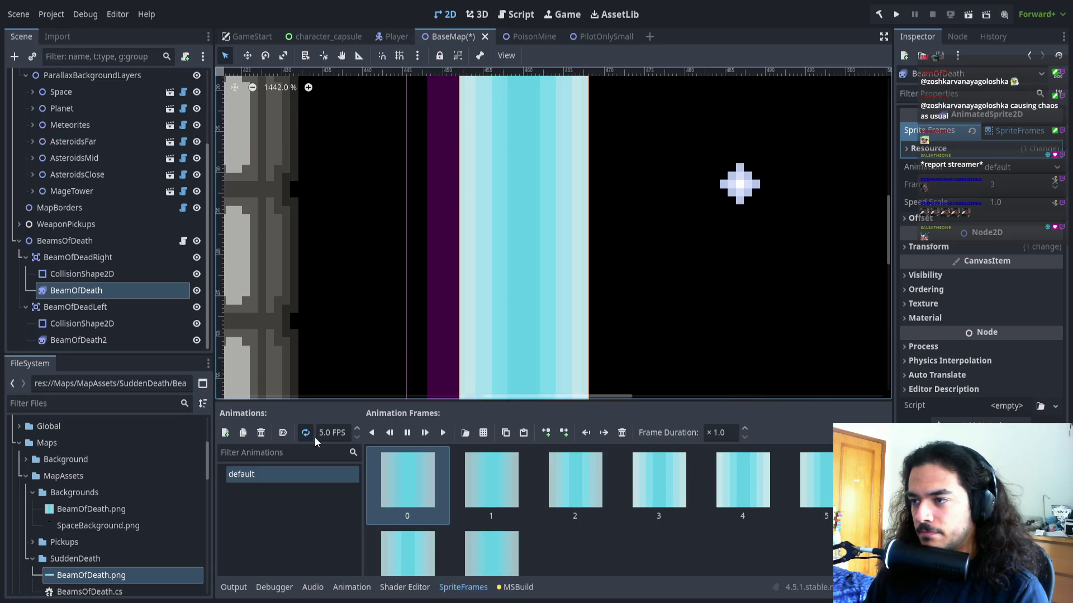
pyautogui.scroll(-1, 585, 555)
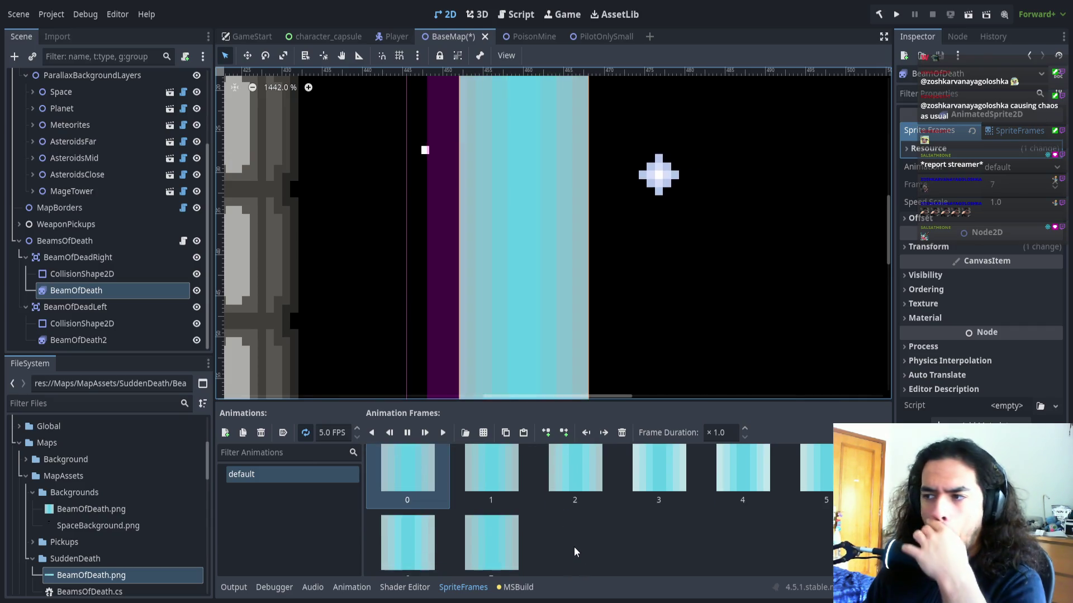
pyautogui.click(735, 474)
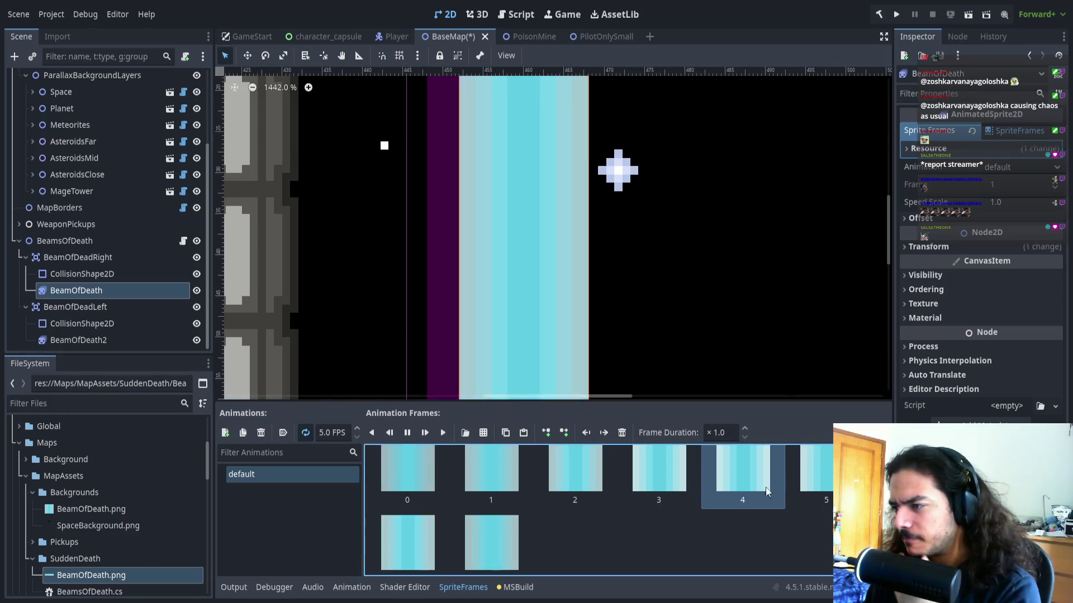
pyautogui.click(812, 475)
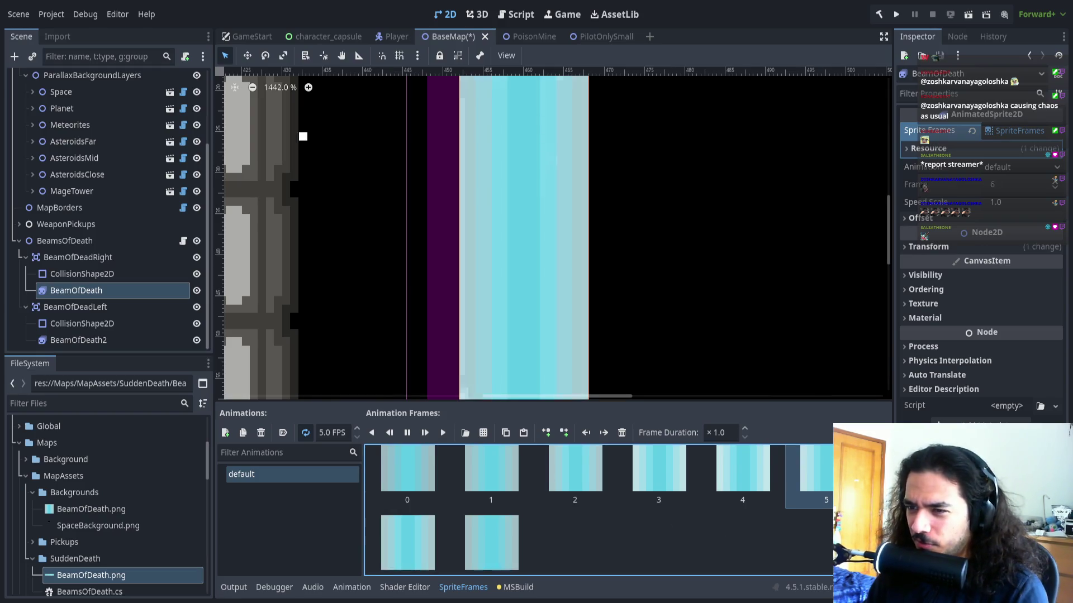
pyautogui.hotkey('alt', 'Tab')
pyautogui.press('Right')
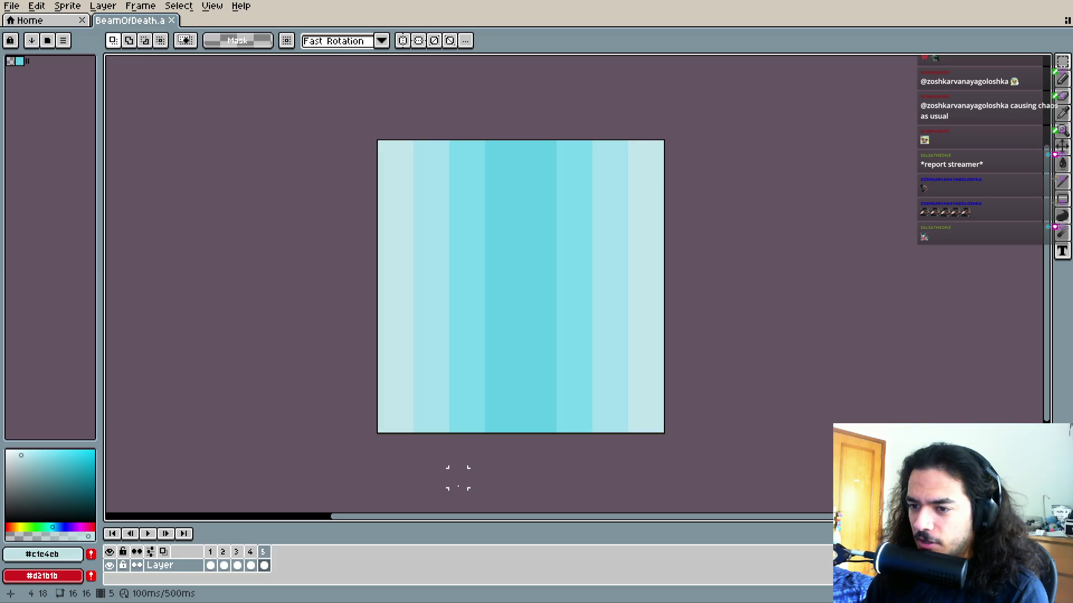
# Step to the beam sprite's fifth frame with the Eyedropper tool ready
pyautogui.press('Right')
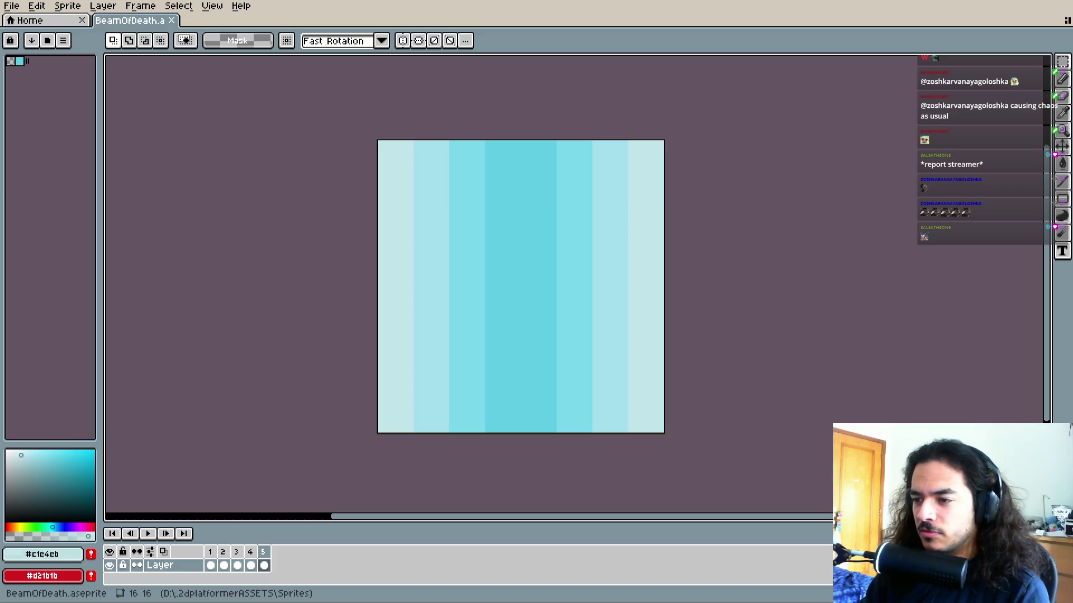
pyautogui.press('i')
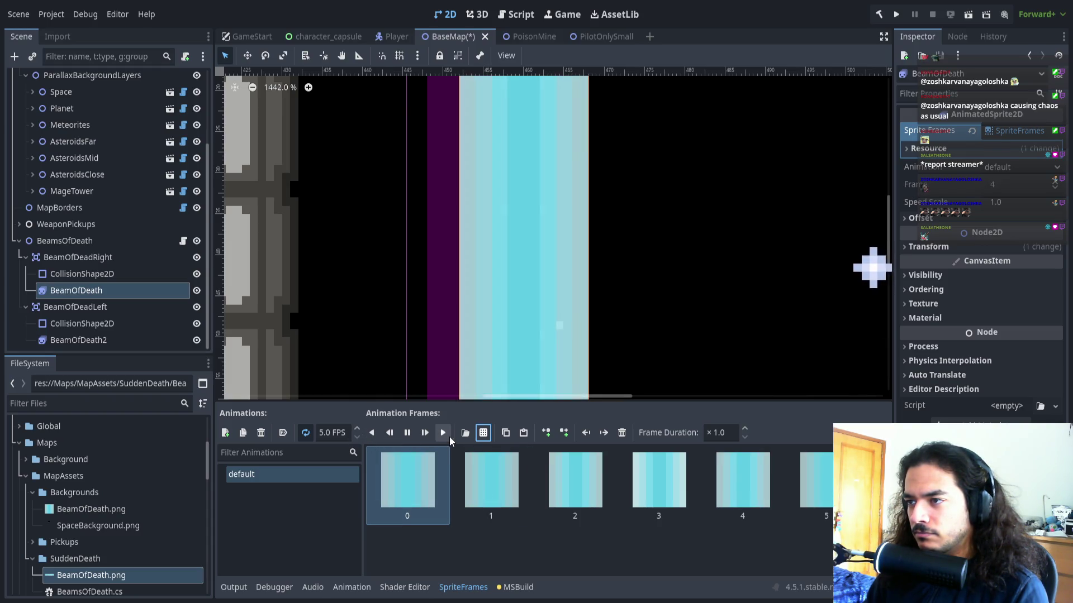
# Try beam animation speeds of 15, 3 and 7 FPS
pyautogui.click(323, 433)
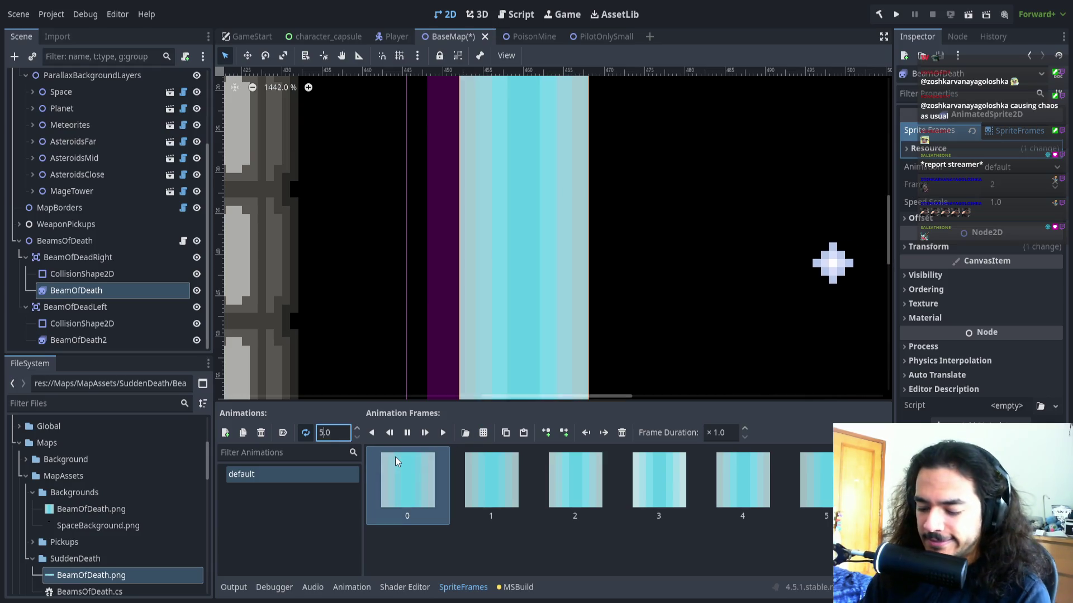
pyautogui.write('15')
pyautogui.press('Return')
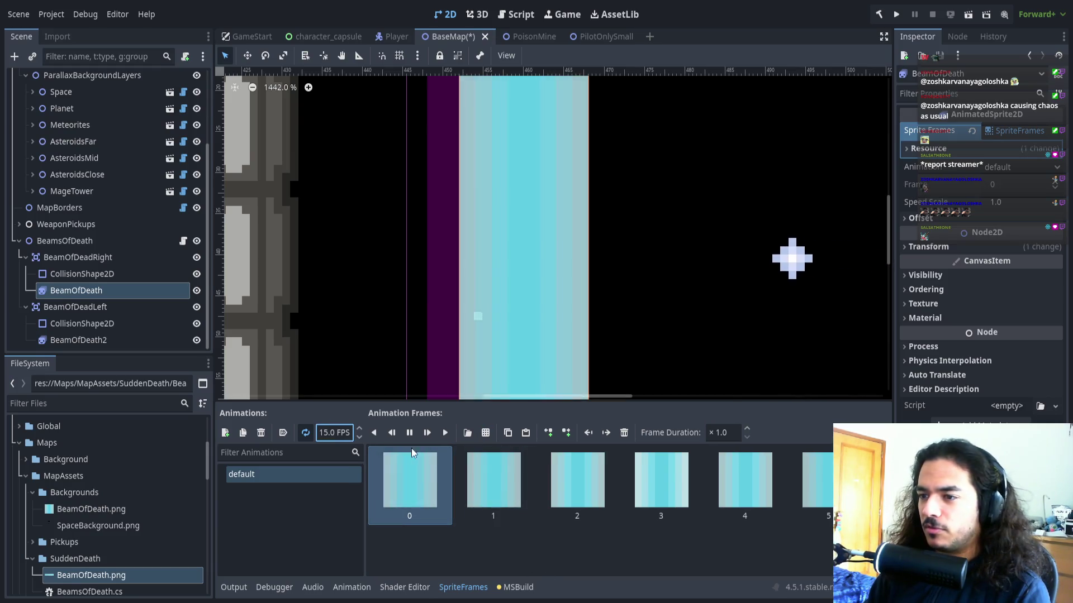
pyautogui.hotkey('shift', 'Tab')
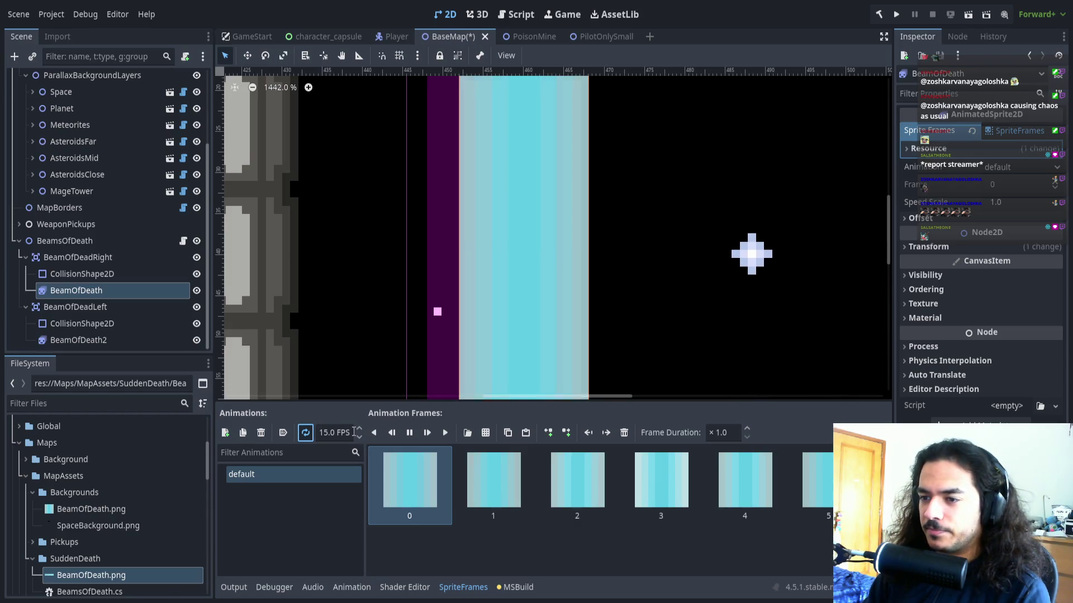
pyautogui.click(329, 434)
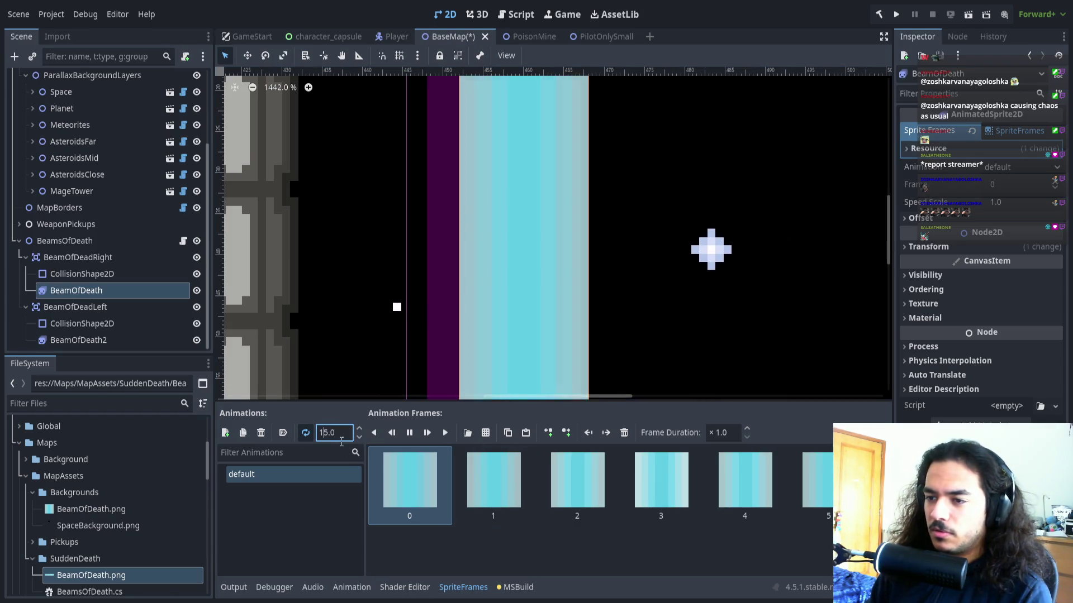
pyautogui.write('3')
pyautogui.press('Return')
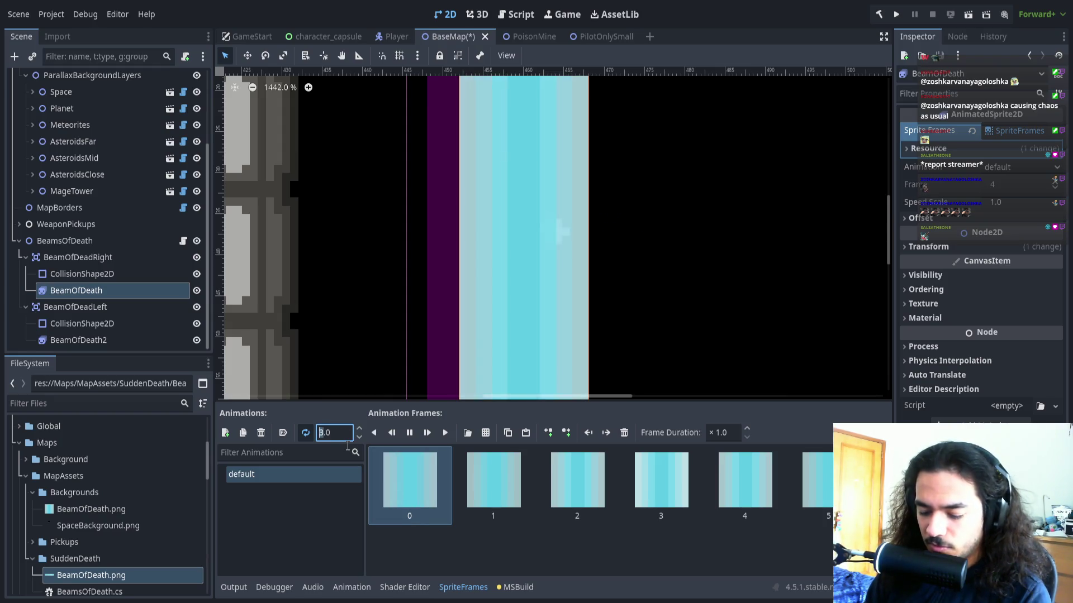
pyautogui.click(451, 558)
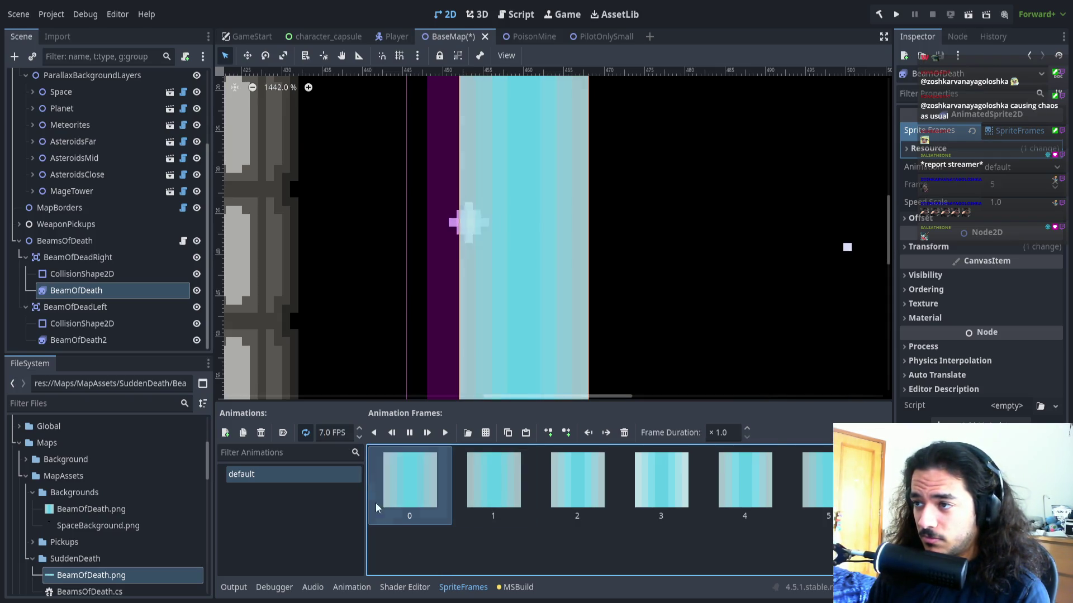
# Settle the default animation on 4.0 FPS and zoom out to view the beam
pyautogui.click(333, 433)
pyautogui.write('4')
pyautogui.press('Return')
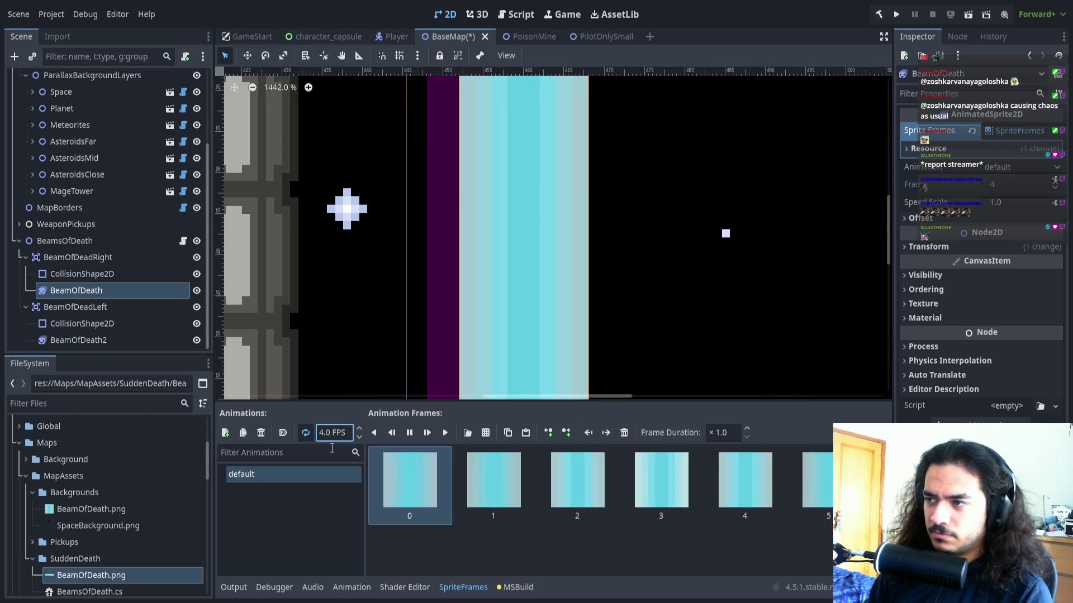
pyautogui.scroll(-1, 342, 328)
pyautogui.scroll(-10, 342, 327)
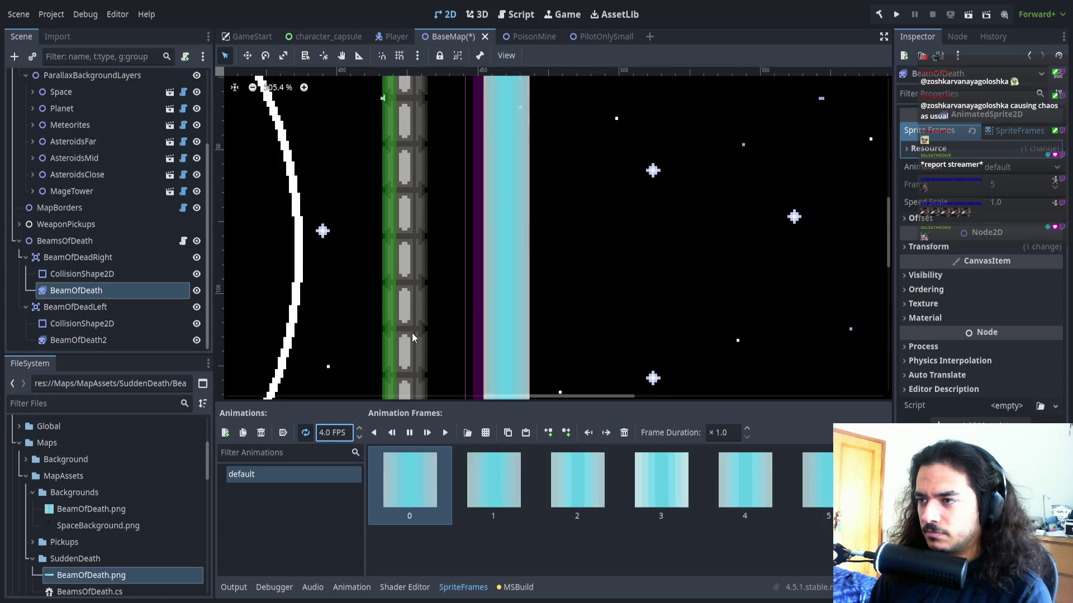
# Pan around the map, select BeamOfDeath2 and preview its beam animation
pyautogui.scroll(-5, 411, 333)
pyautogui.moveTo(427, 318)
pyautogui.mouseDown()
pyautogui.moveTo(561, 305)
pyautogui.moveTo(978, 304)
pyautogui.mouseUp()
pyautogui.scroll(-8, 543, 305)
pyautogui.moveTo(297, 300); pyautogui.dragTo(437, 301)
pyautogui.scroll(1, 437, 300)
pyautogui.click(78, 340)
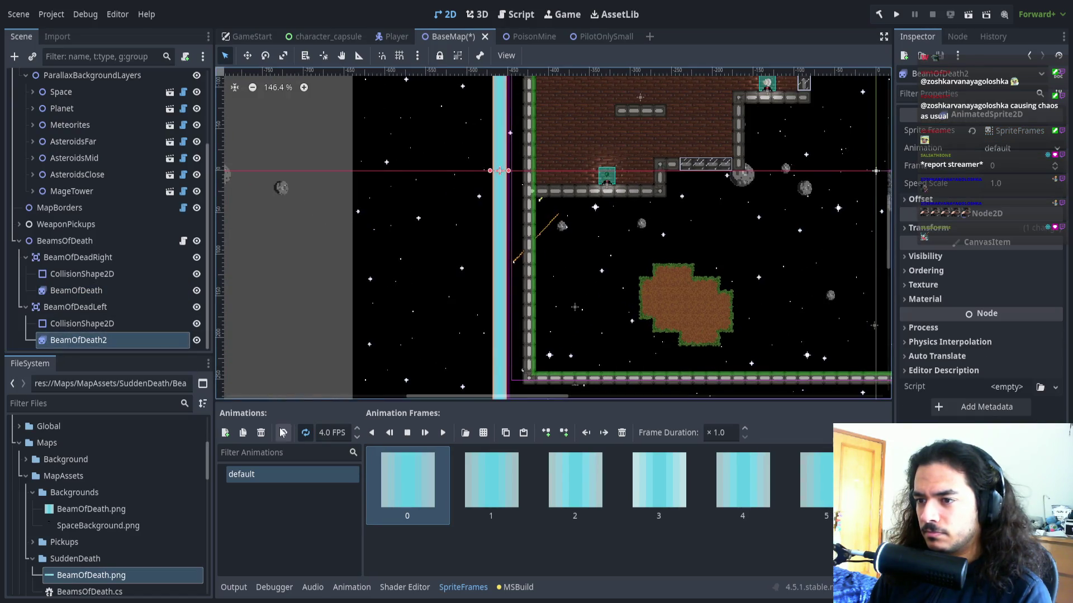
pyautogui.click(425, 432)
# Turn on Autoplay on Load, reselect BeamOfDeath and save the BaseMap scene
pyautogui.moveTo(502, 296); pyautogui.dragTo(438, 296)
pyautogui.scroll(5, 427, 300)
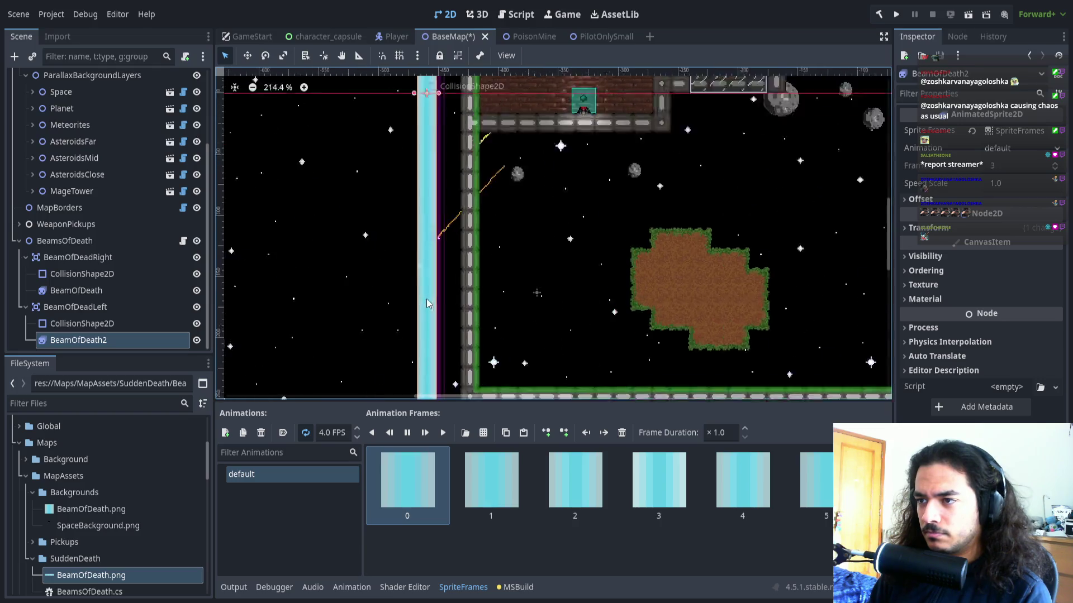
pyautogui.click(283, 435)
pyautogui.click(76, 290)
pyautogui.hotkey('ctrl', 's')
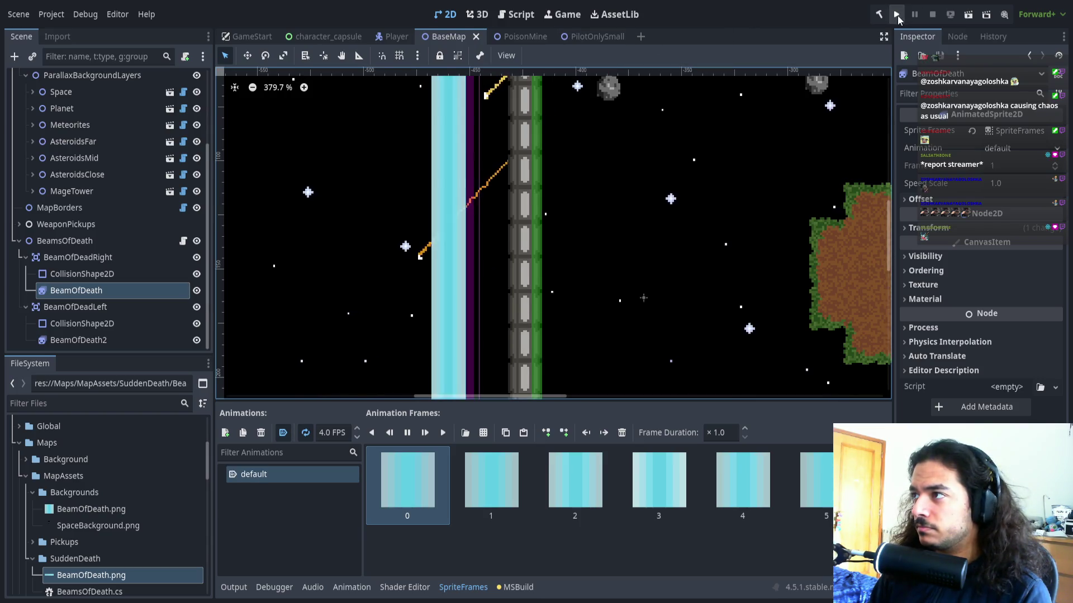
# Playtest the beams by joining as player one and picking a map, then stop with F8
pyautogui.click(895, 14)
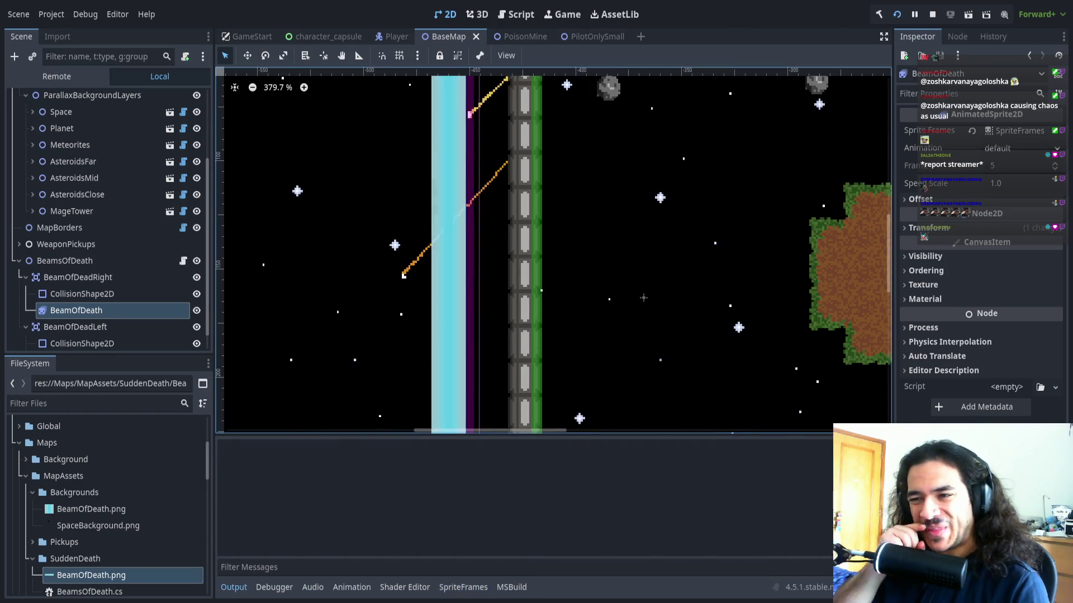
pyautogui.press('Up')
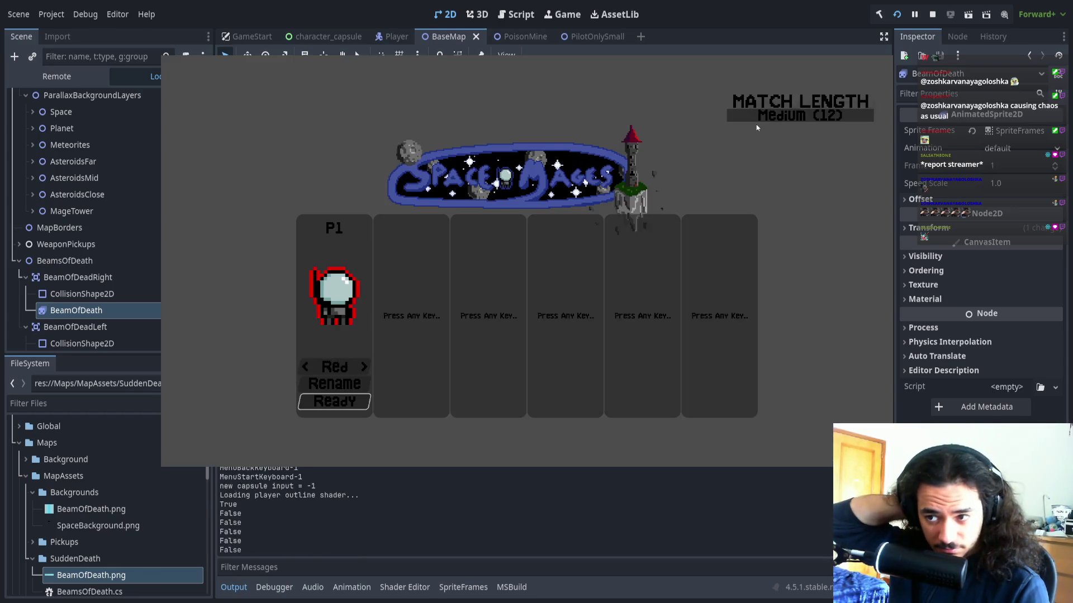
pyautogui.press('Return')
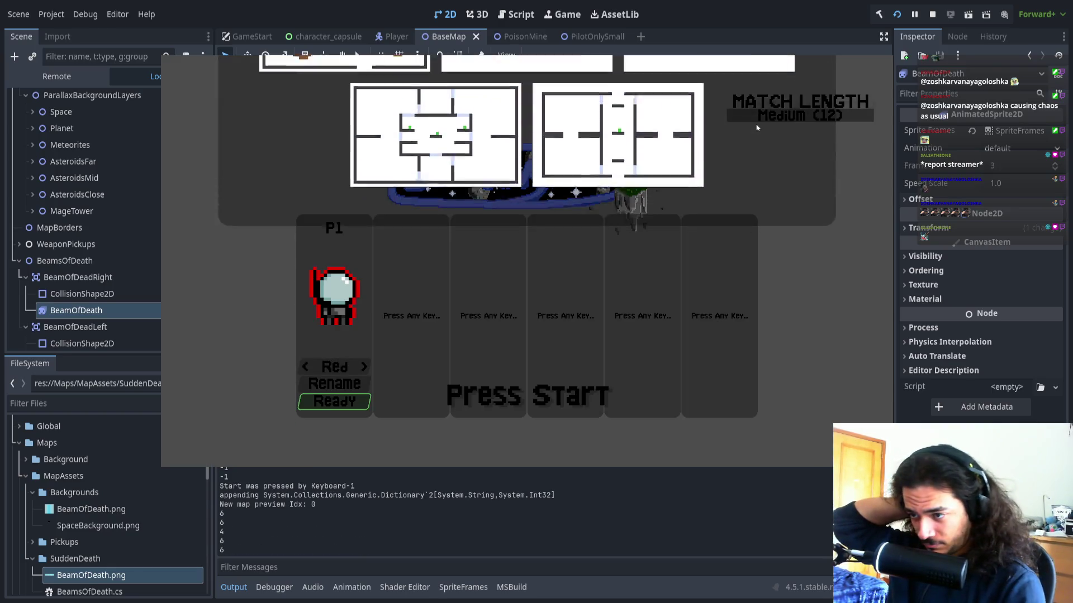
pyautogui.press('Return')
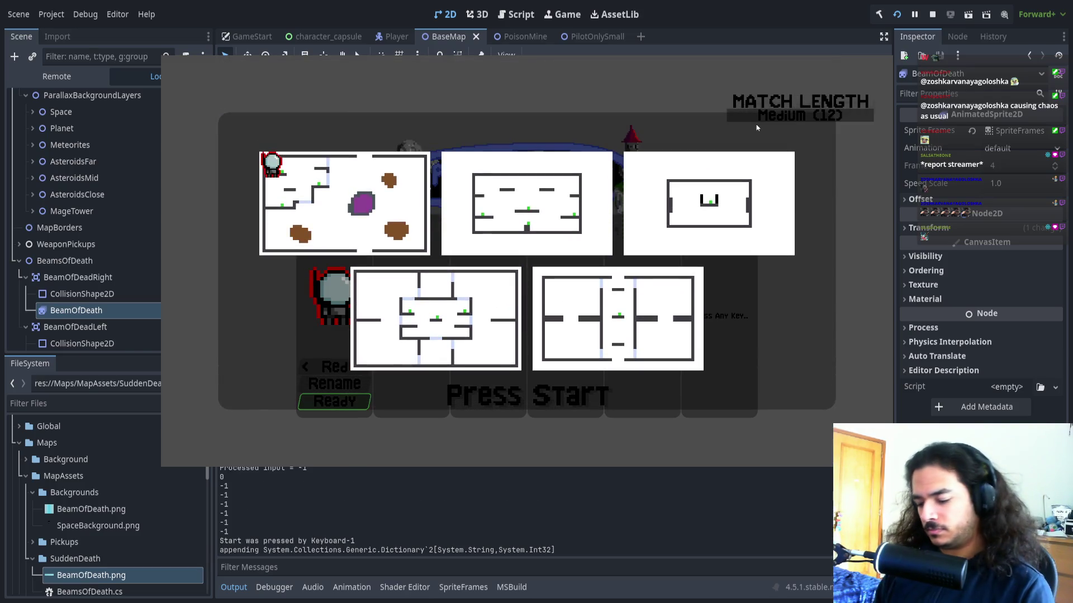
pyautogui.press('Return')
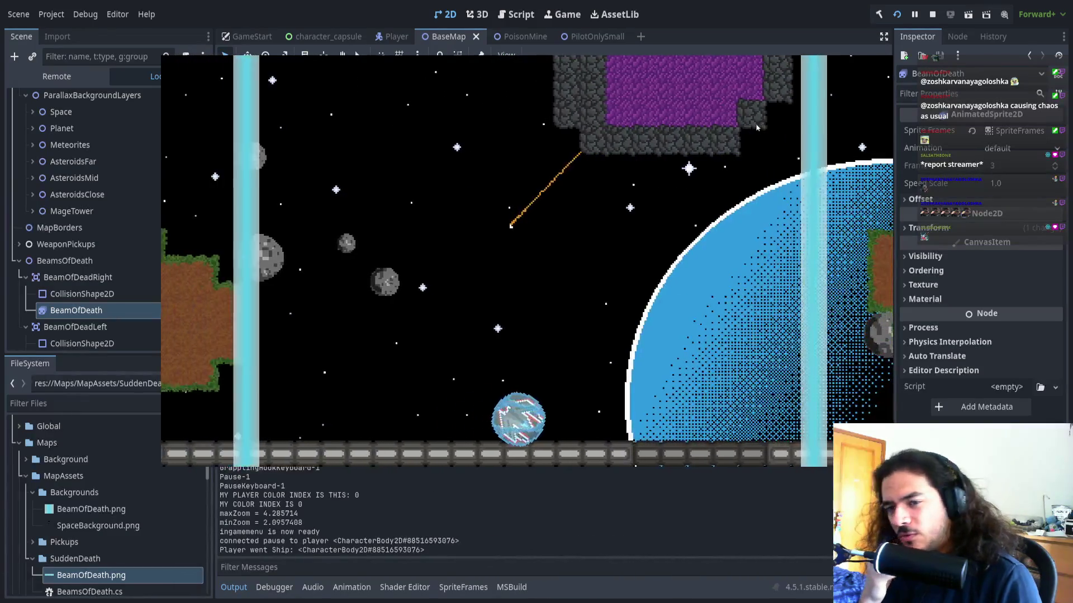
pyautogui.press('F8')
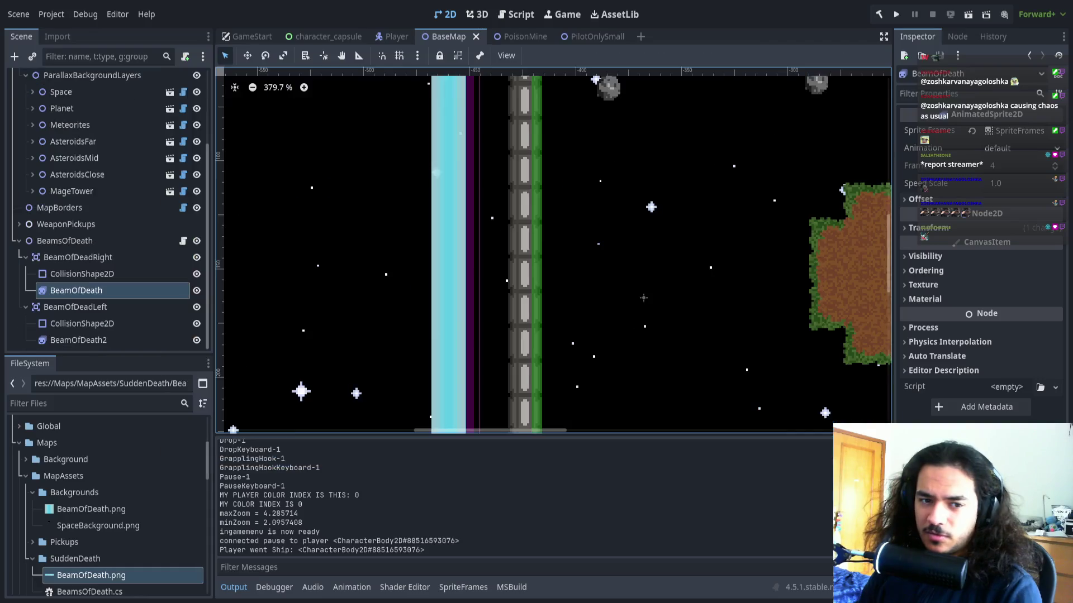
pyautogui.hotkey('alt', 'Tab')
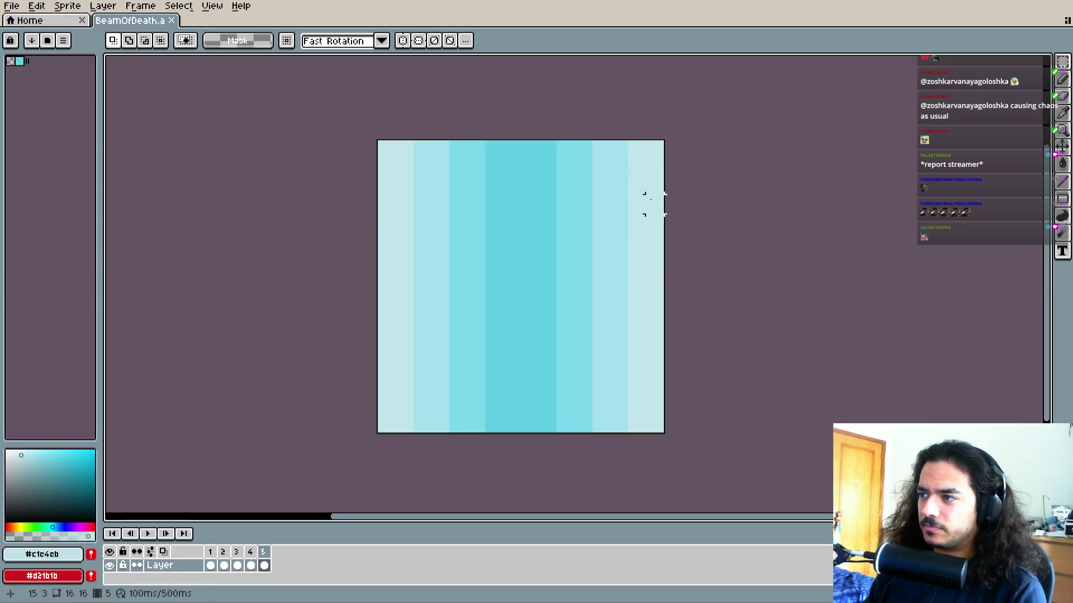
# Erase the beam's outer columns with a 1px, 100%-opacity eraser and select the later frames
pyautogui.press('e')
pyautogui.press('-')
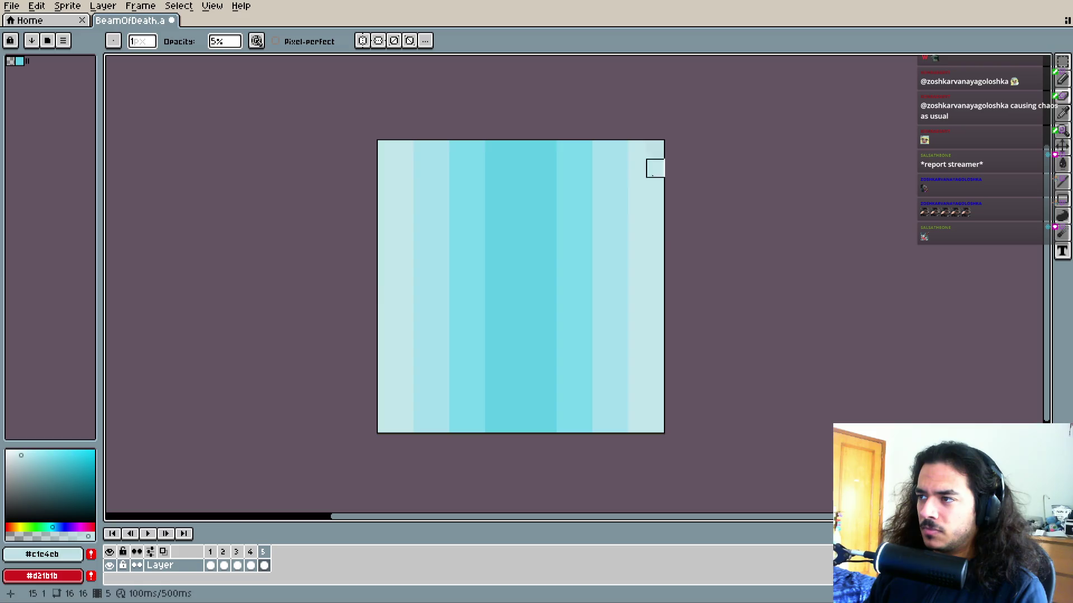
pyautogui.click(216, 41)
pyautogui.press('Return')
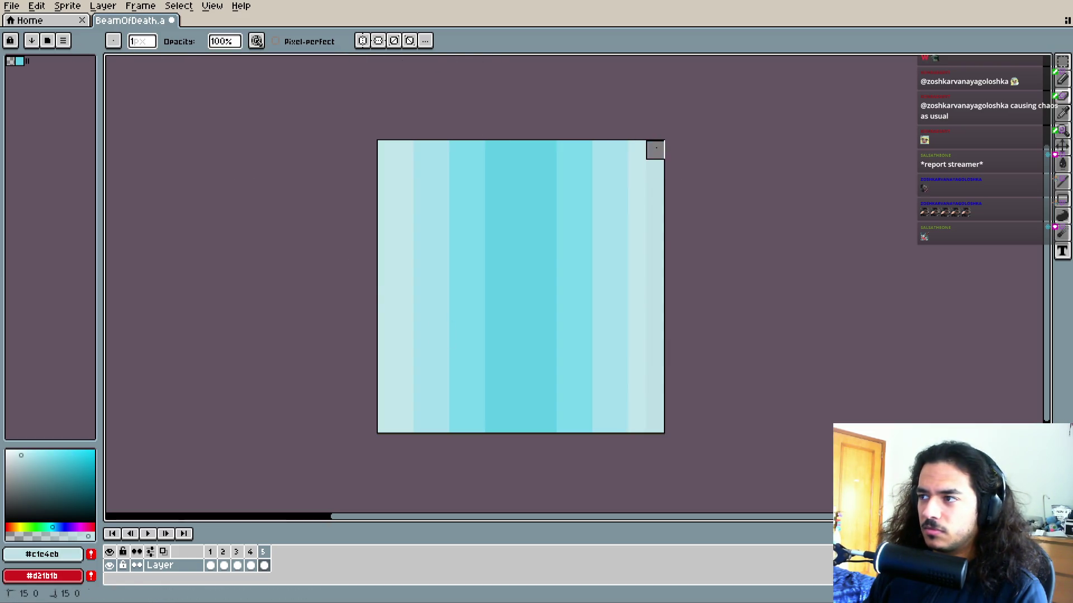
pyautogui.moveTo(656, 149); pyautogui.dragTo(656, 405)
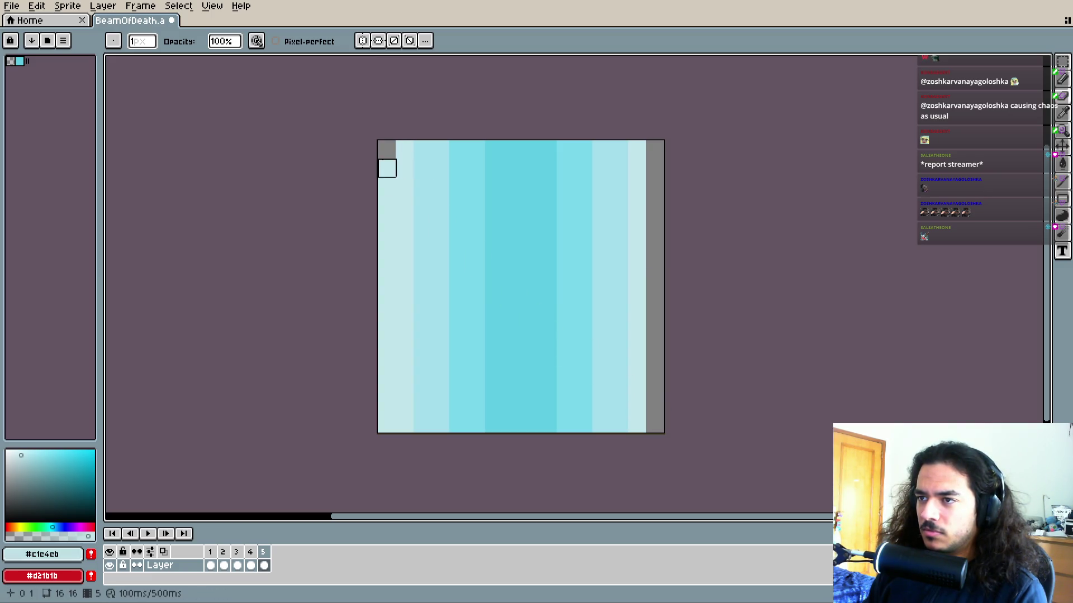
pyautogui.moveTo(386, 150); pyautogui.dragTo(369, 406)
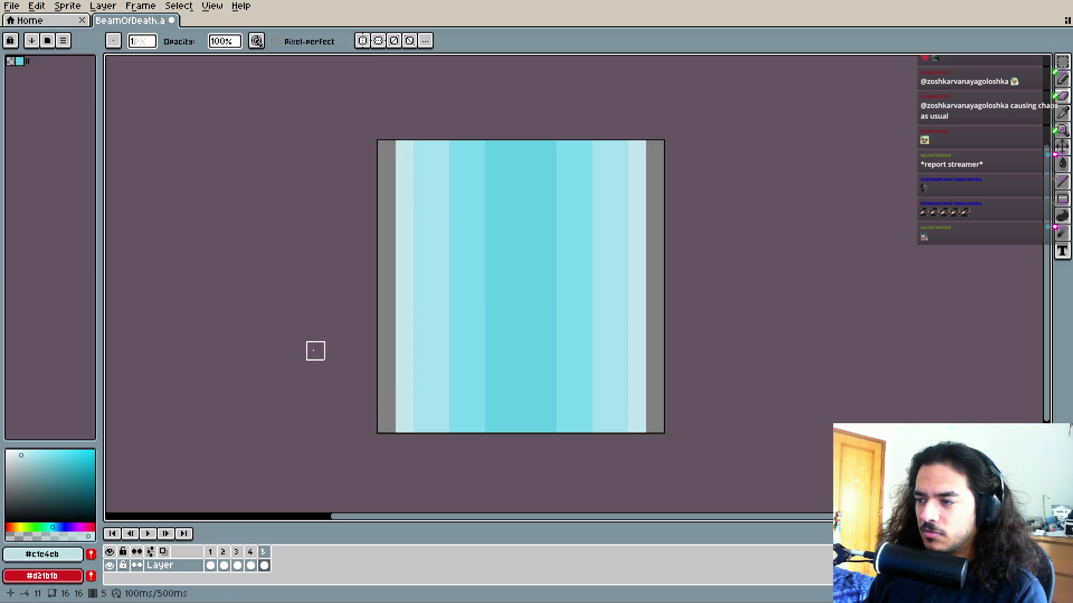
pyautogui.moveTo(256, 553); pyautogui.dragTo(303, 582)
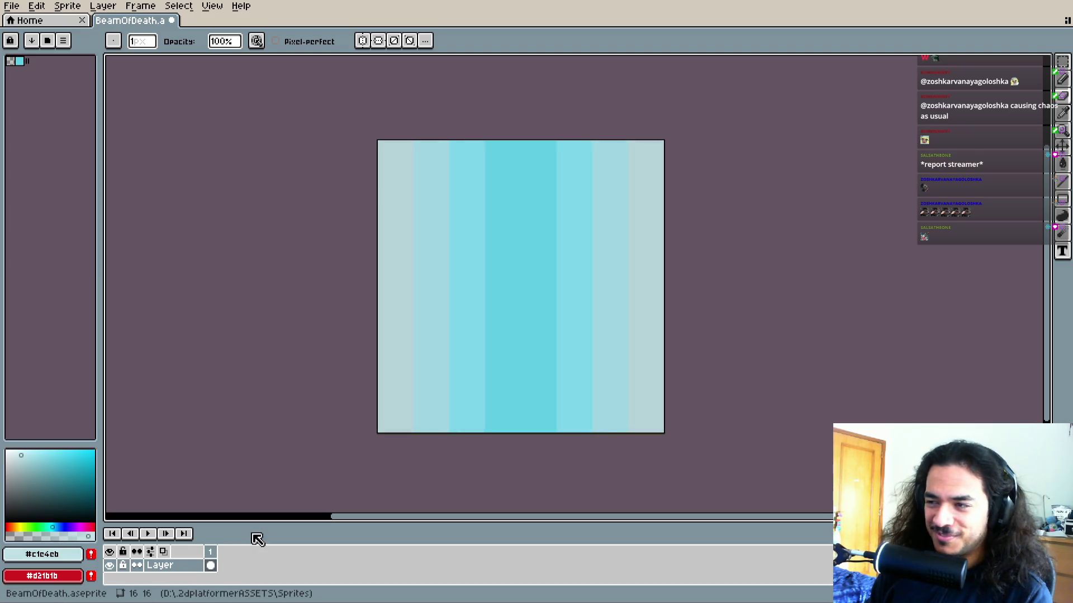
# On frame 1, erase the beam's leftmost and rightmost edge columns
pyautogui.click(216, 551)
pyautogui.moveTo(387, 149); pyautogui.dragTo(387, 388)
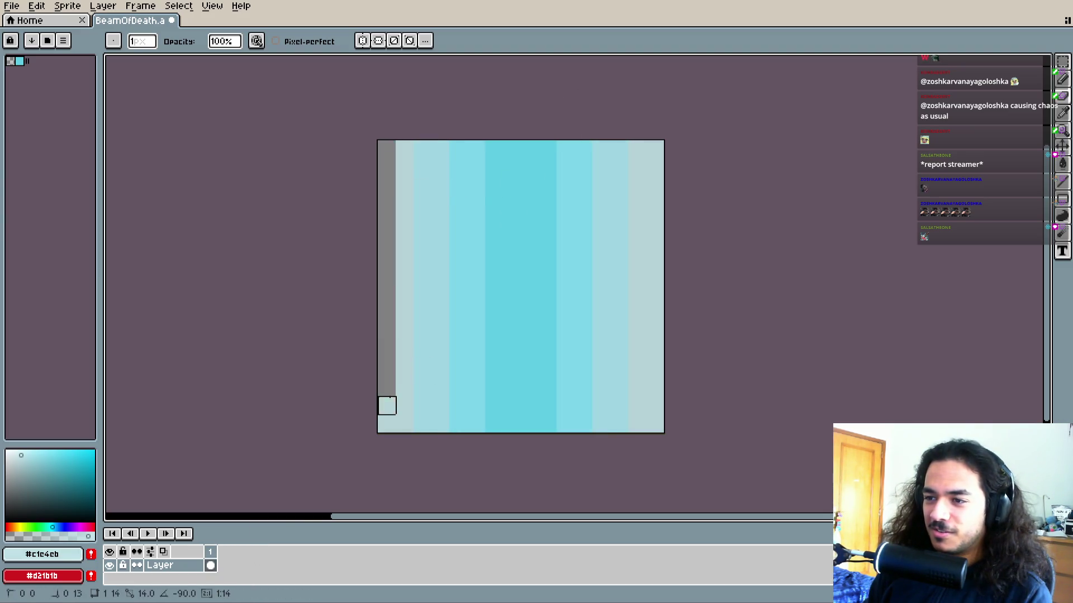
pyautogui.moveTo(654, 149)
pyautogui.mouseDown()
pyautogui.moveTo(636, 424)
pyautogui.moveTo(654, 423)
pyautogui.mouseUp()
pyautogui.scroll(3, 525, 352)
pyautogui.scroll(-1, 529, 361)
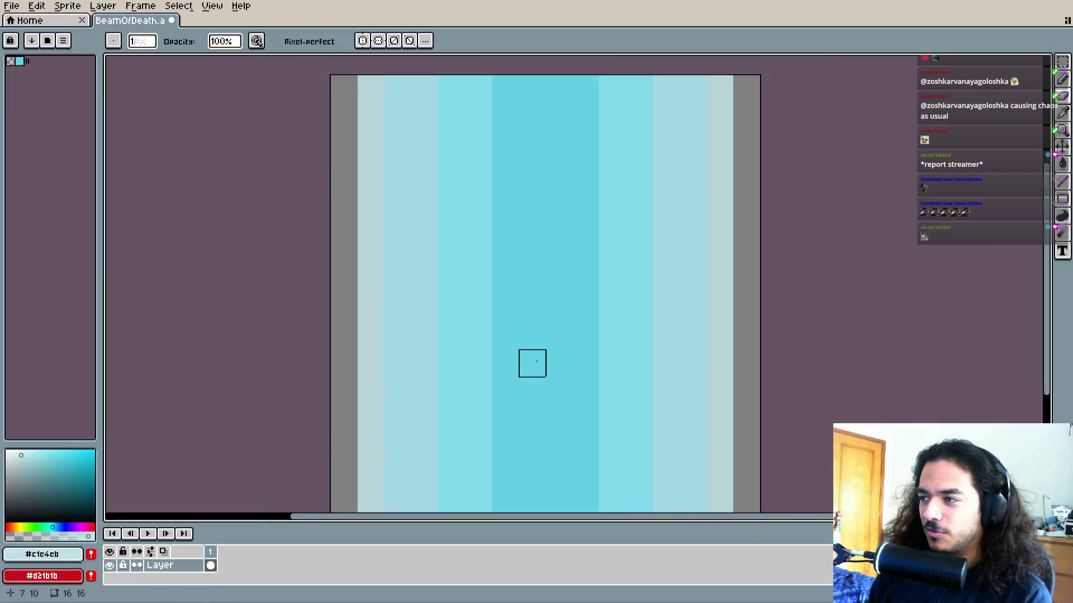
pyautogui.scroll(1, 550, 107)
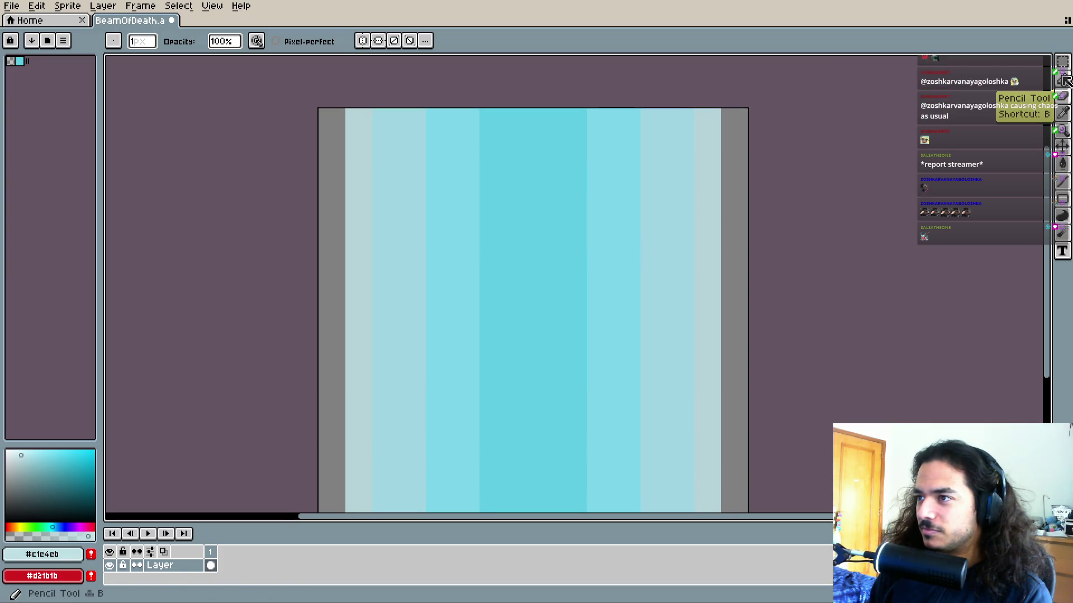
pyautogui.scroll(-2, 615, 194)
pyautogui.scroll(2, 737, 249)
pyautogui.scroll(-1, 537, 118)
# Marquee-select the right-hand stripes and shift them one pixel to the right
pyautogui.press('m')
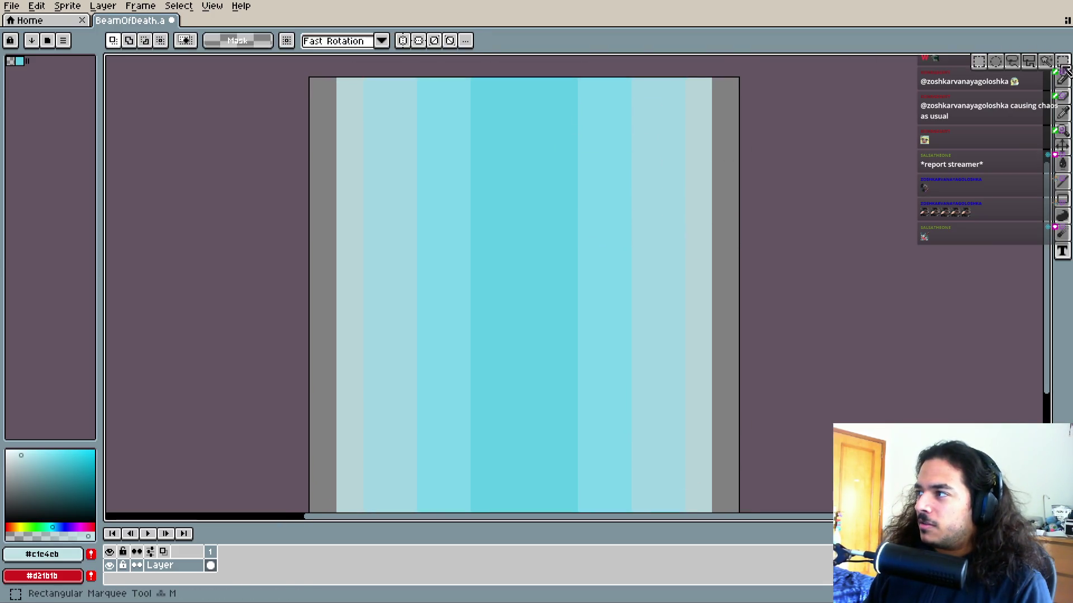
pyautogui.moveTo(711, 91)
pyautogui.mouseDown()
pyautogui.moveTo(696, 98)
pyautogui.moveTo(530, 381)
pyautogui.moveTo(524, 511)
pyautogui.mouseUp()
pyautogui.press('Left')
pyautogui.click(726, 335)
pyautogui.hotkey('ctrl', 'z')
pyautogui.press('Right')
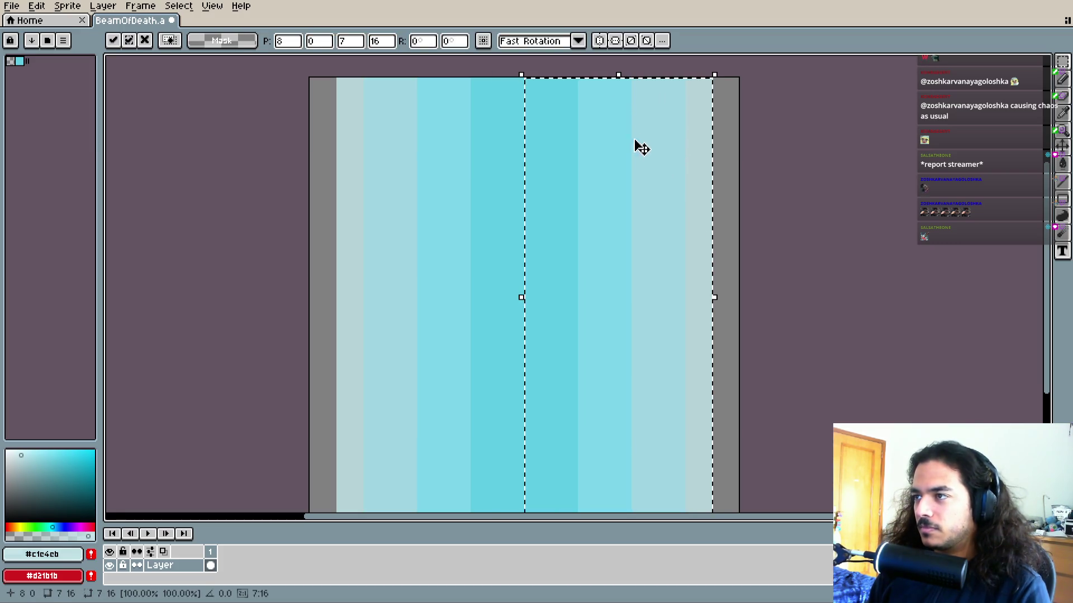
pyautogui.hotkey('ctrl', 'd')
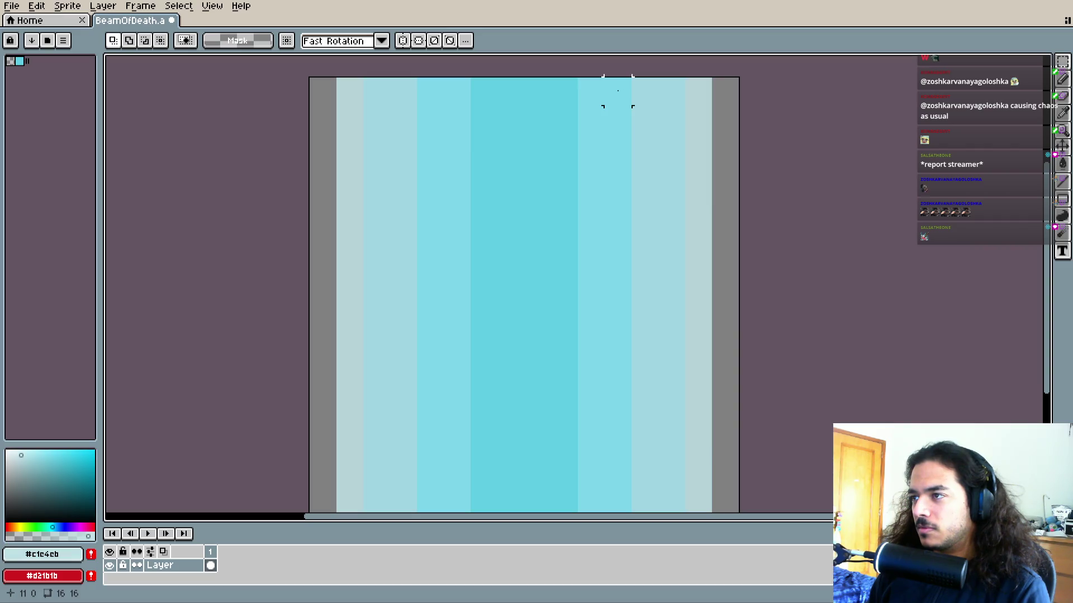
pyautogui.moveTo(621, 90)
pyautogui.mouseDown()
pyautogui.moveTo(670, 163)
pyautogui.moveTo(702, 498)
pyautogui.mouseUp()
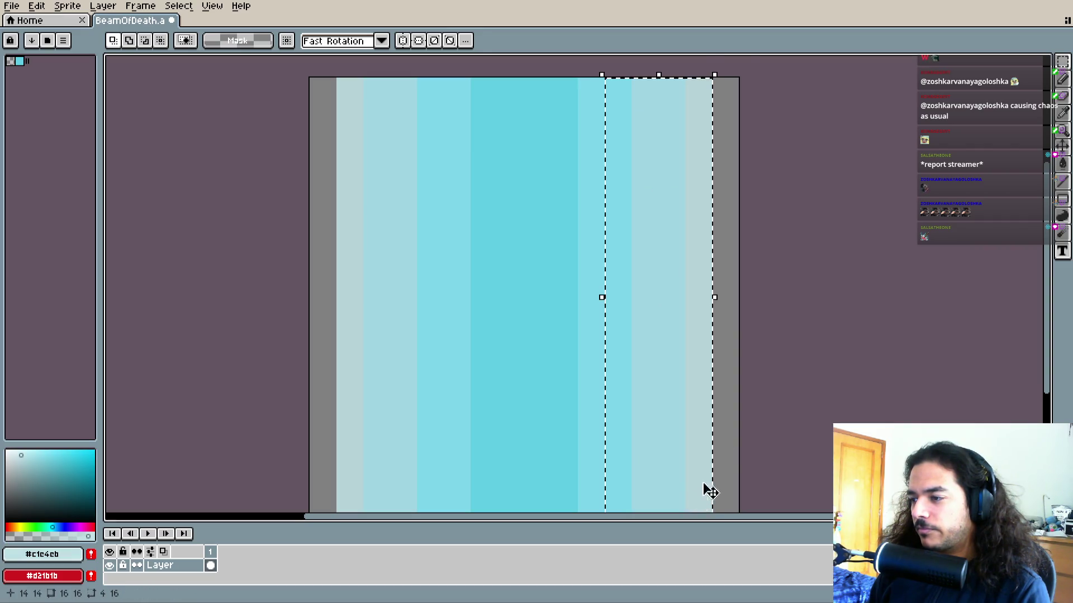
pyautogui.moveTo(676, 352); pyautogui.dragTo(705, 348)
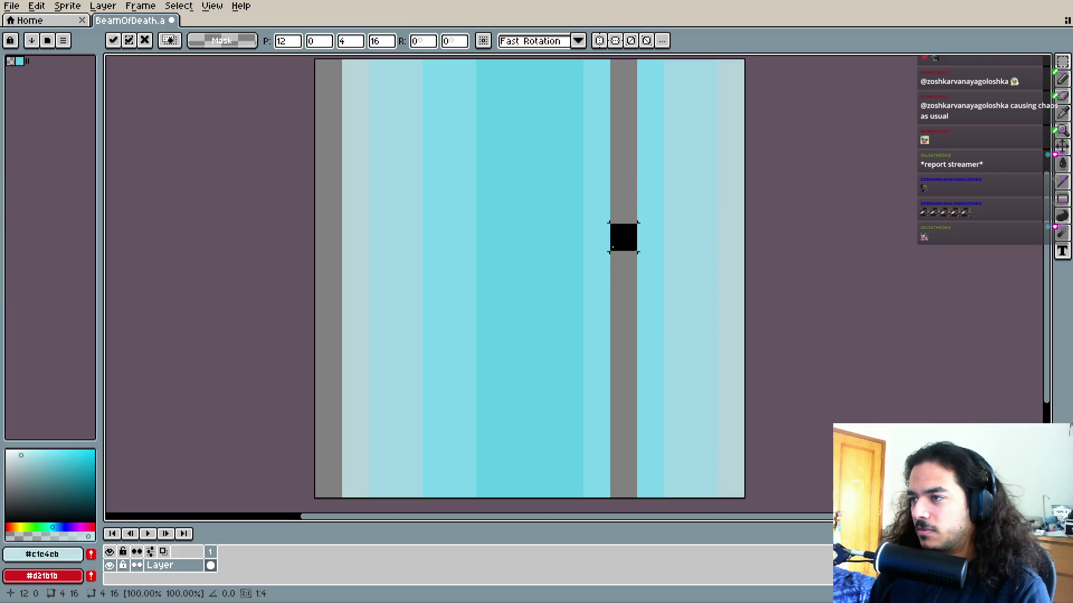
# Commit the moved stripes and adjust a single stripe column by one pixel
pyautogui.hotkey('ctrl', 'd')
pyautogui.moveTo(651, 64)
pyautogui.mouseDown()
pyautogui.moveTo(623, 290)
pyautogui.moveTo(648, 495)
pyautogui.mouseUp()
pyautogui.moveTo(649, 398)
pyautogui.mouseDown()
pyautogui.moveTo(635, 390)
pyautogui.moveTo(639, 379)
pyautogui.moveTo(691, 385)
pyautogui.moveTo(696, 348)
pyautogui.mouseUp()
pyautogui.hotkey('ctrl', 'd')
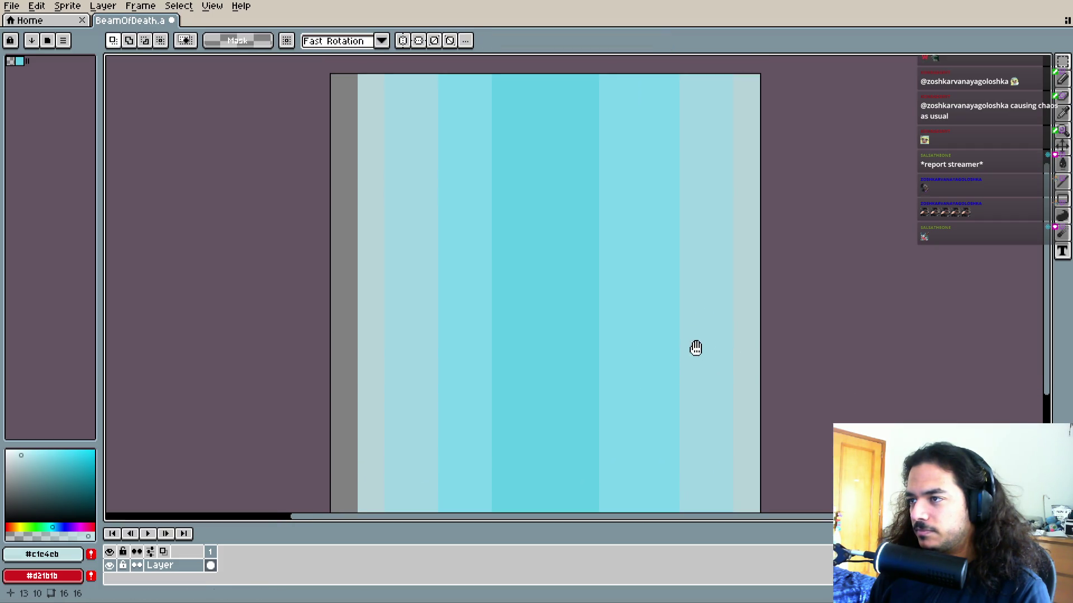
# Select and delete the left half of the beam's stripes
pyautogui.moveTo(746, 69)
pyautogui.mouseDown()
pyautogui.moveTo(598, 430)
pyautogui.moveTo(546, 510)
pyautogui.mouseUp()
pyautogui.moveTo(744, 378)
pyautogui.mouseDown()
pyautogui.moveTo(762, 347)
pyautogui.moveTo(855, 363)
pyautogui.moveTo(809, 373)
pyautogui.mouseUp()
pyautogui.moveTo(556, 124); pyautogui.dragTo(580, 149)
pyautogui.moveTo(621, 81)
pyautogui.mouseDown()
pyautogui.moveTo(379, 443)
pyautogui.moveTo(379, 517)
pyautogui.mouseUp()
pyautogui.press('Delete')
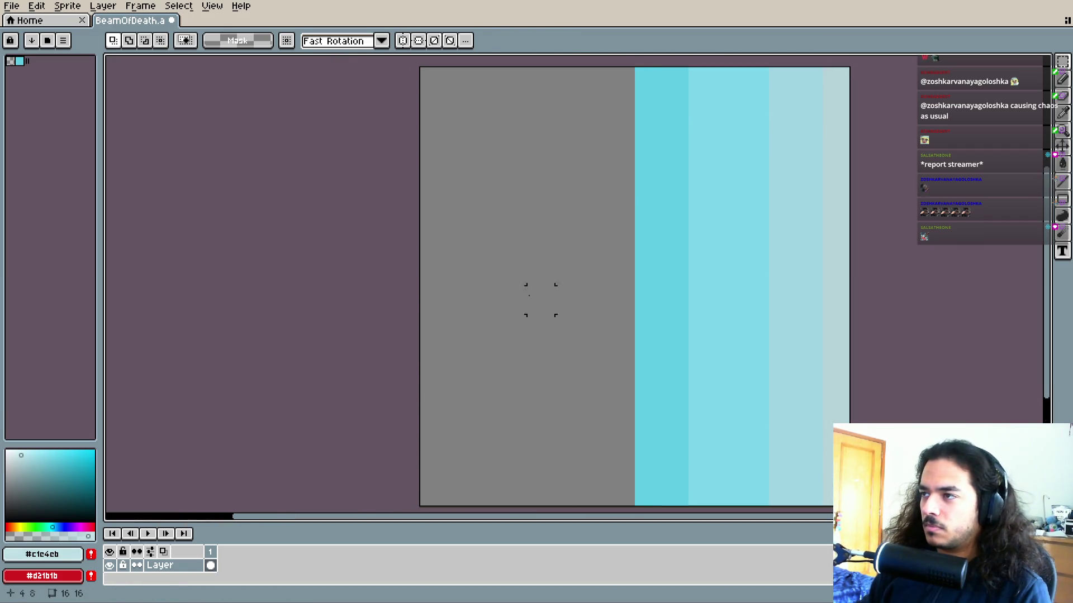
# Flip a copy of the right-half stripes onto the empty left side and inspect the symmetric result
pyautogui.moveTo(647, 81); pyautogui.dragTo(846, 497)
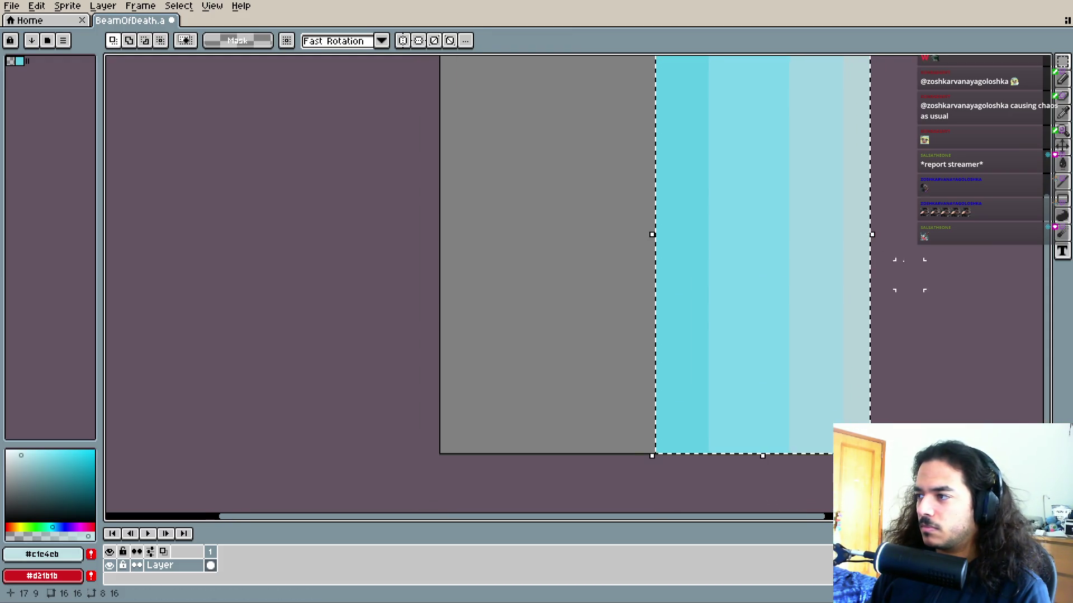
pyautogui.scroll(-1, 911, 245)
pyautogui.moveTo(872, 260)
pyautogui.mouseDown()
pyautogui.moveTo(677, 280)
pyautogui.moveTo(582, 275)
pyautogui.mouseUp()
pyautogui.click(510, 275)
pyautogui.hscroll(2, 347, 288)
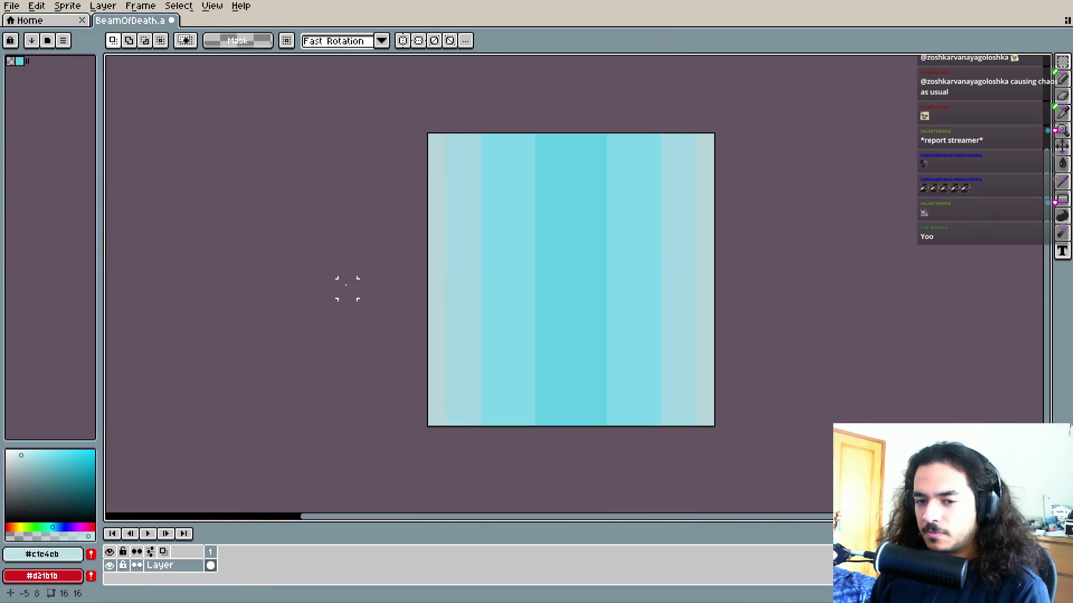
pyautogui.scroll(1, 528, 270)
pyautogui.hscroll(1, 528, 270)
pyautogui.scroll(-1, 531, 278)
pyautogui.scroll(-1, 544, 306)
pyautogui.scroll(1, 538, 311)
pyautogui.hscroll(1, 510, 299)
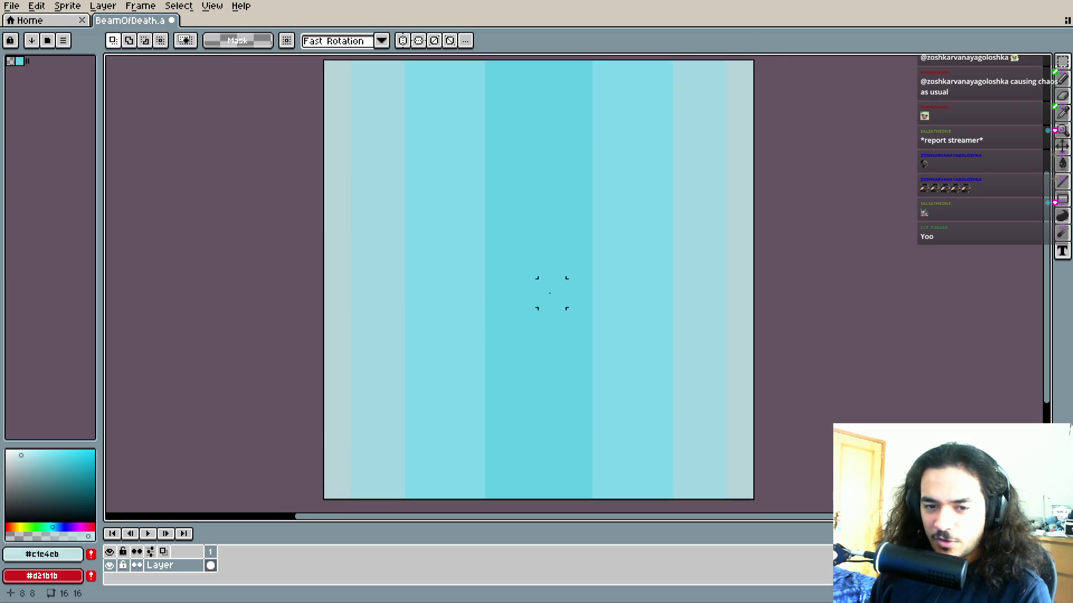
pyautogui.scroll(-1, 551, 315)
pyautogui.hscroll(1, 551, 315)
pyautogui.hscroll(-1, 522, 313)
pyautogui.scroll(2, 581, 305)
pyautogui.scroll(-1, 588, 313)
pyautogui.scroll(1, 586, 315)
pyautogui.hscroll(-1, 580, 324)
pyautogui.scroll(-1, 587, 318)
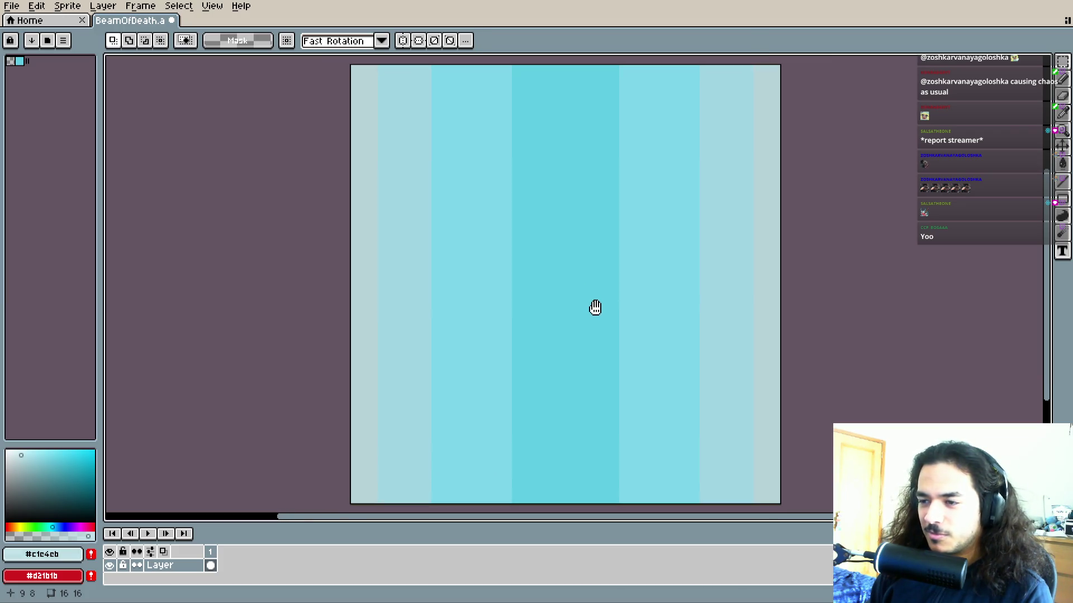
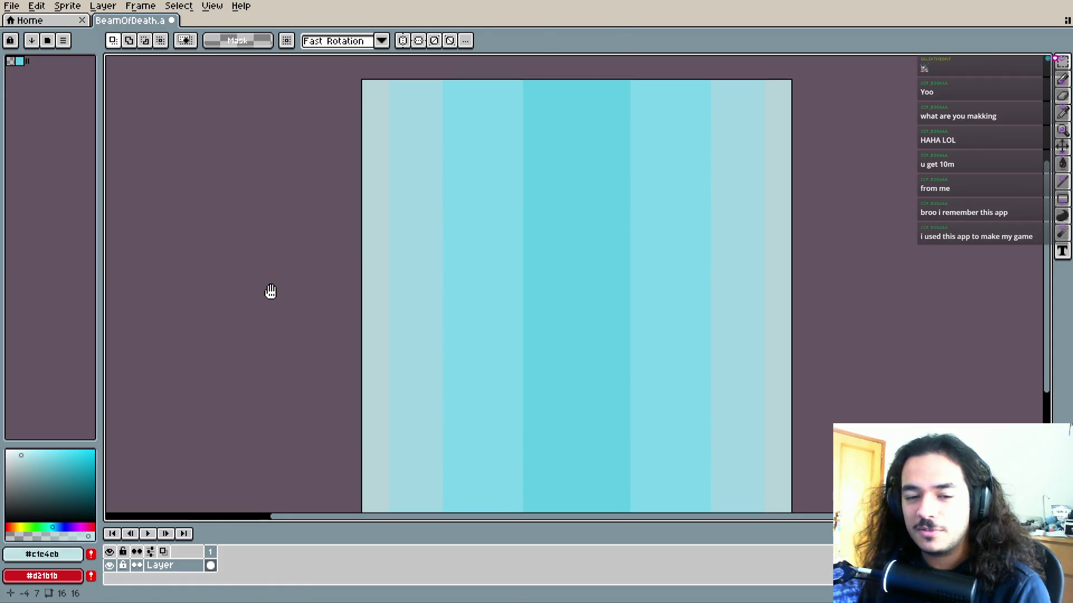
# Inspect the cyan striped beam sprite in Aseprite with the eyedropper, then return to Godot
pyautogui.scroll(-3, 277, 293)
pyautogui.moveTo(283, 292); pyautogui.dragTo(307, 301)
pyautogui.scroll(1, 384, 287)
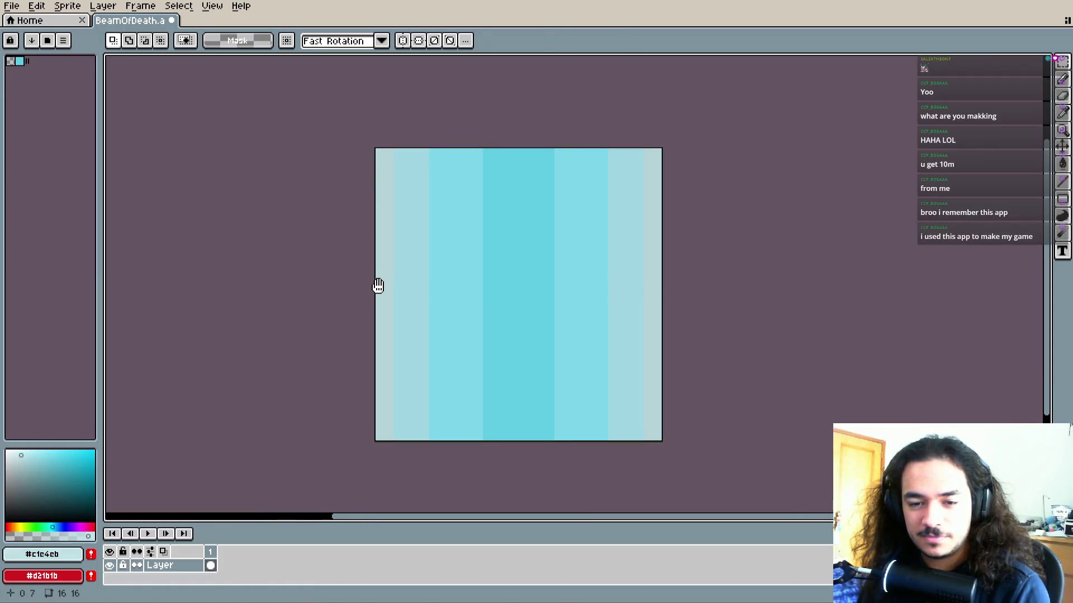
pyautogui.press('i')
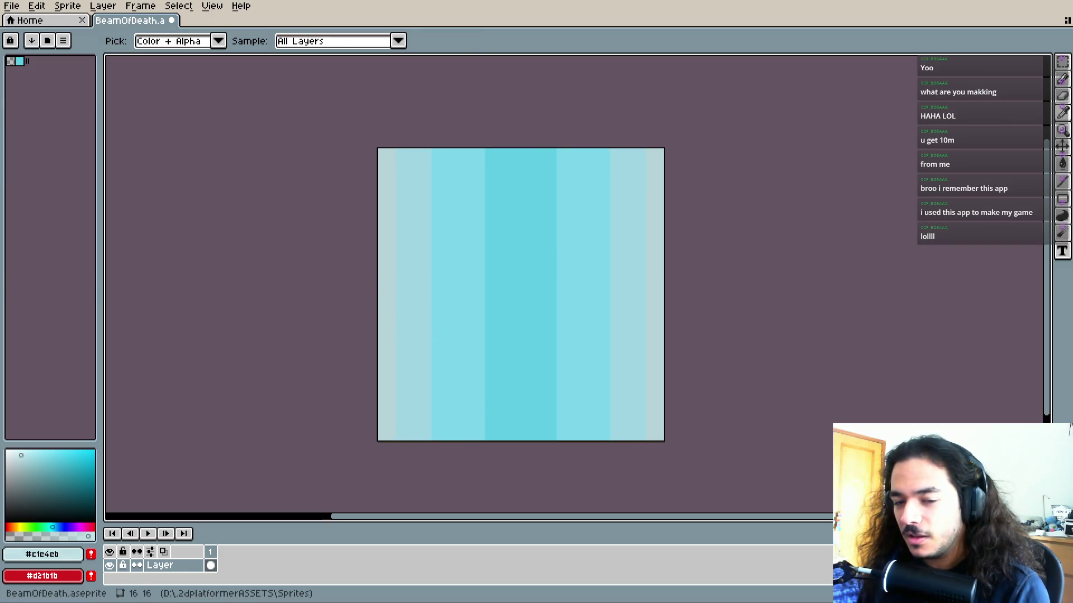
pyautogui.hotkey('alt', 'Tab')
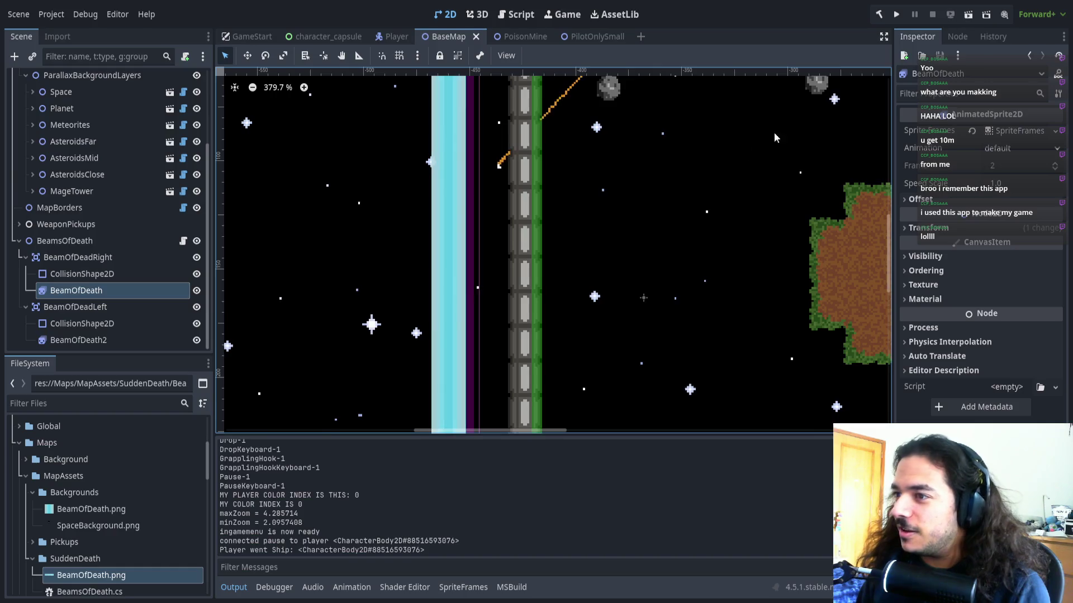
pyautogui.scroll(-5, 591, 216)
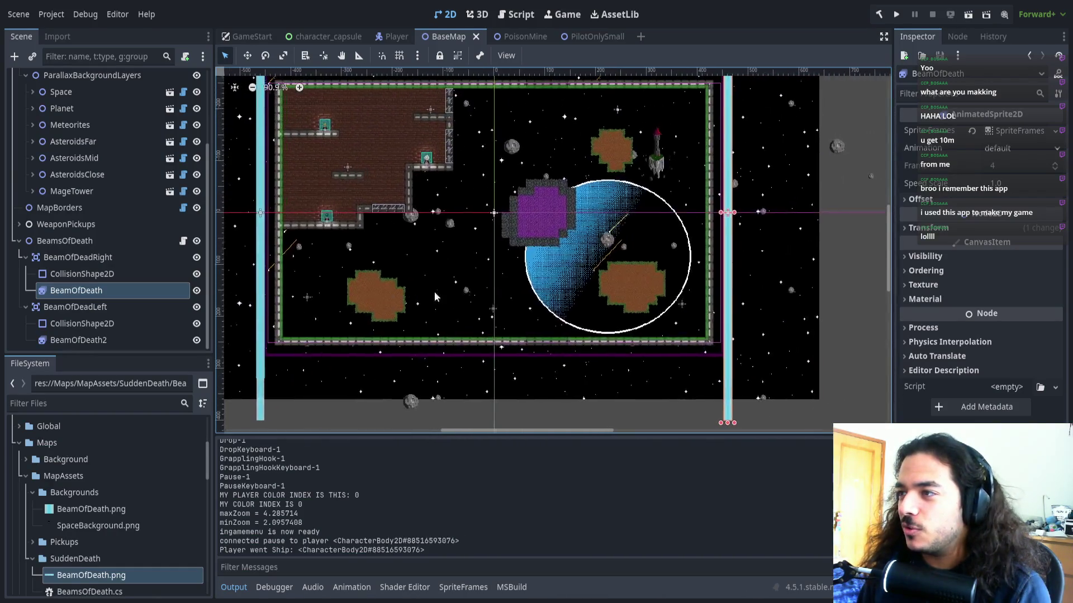
pyautogui.scroll(4, 596, 227)
pyautogui.click(557, 197)
pyautogui.scroll(3, 585, 249)
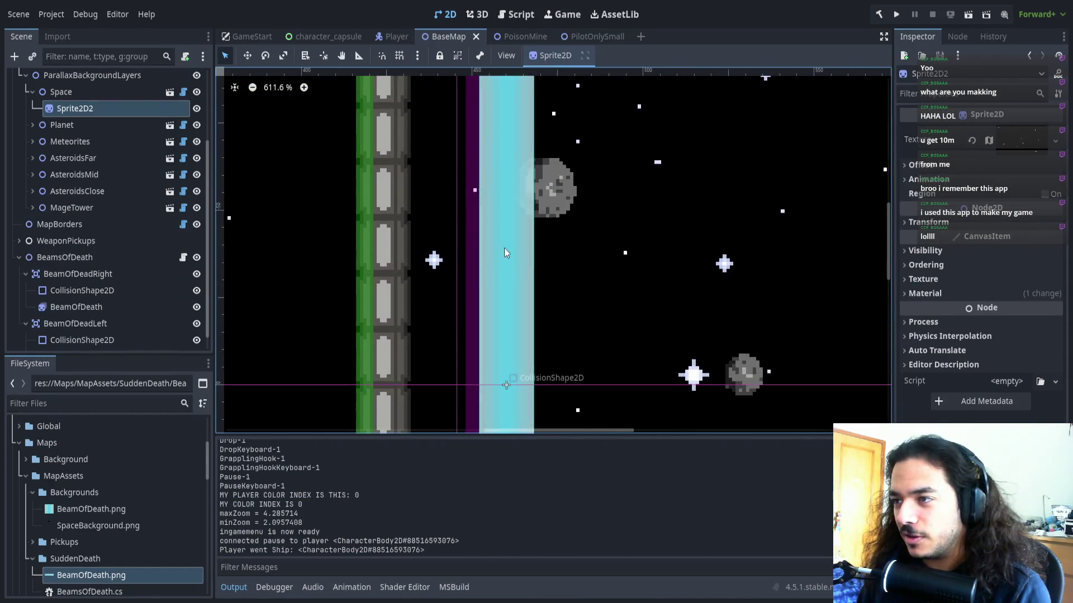
pyautogui.scroll(3, 511, 254)
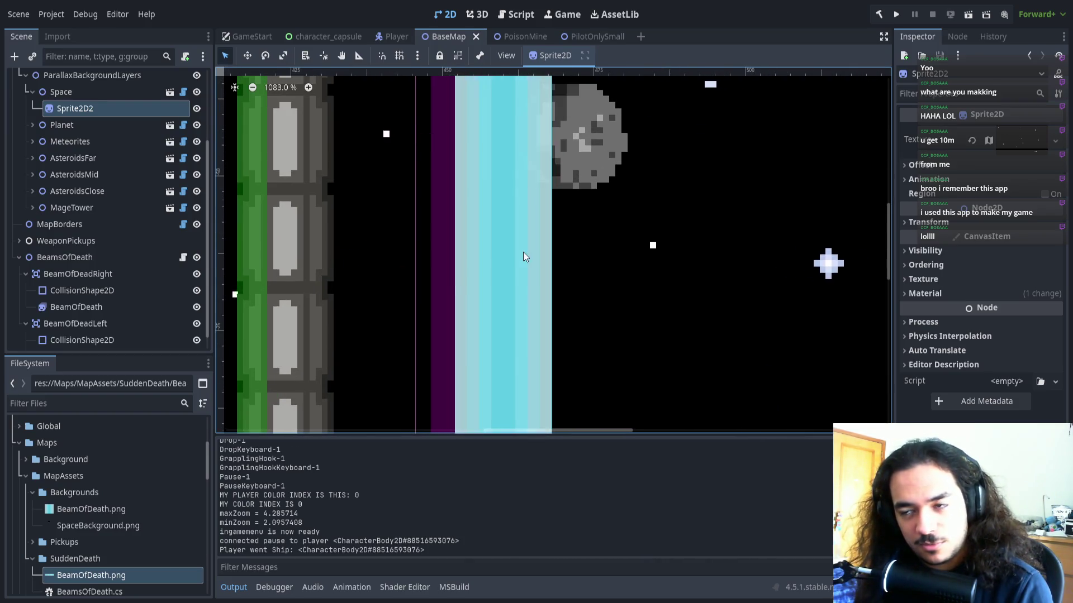
pyautogui.scroll(-8, 523, 253)
pyautogui.scroll(-2, 662, 272)
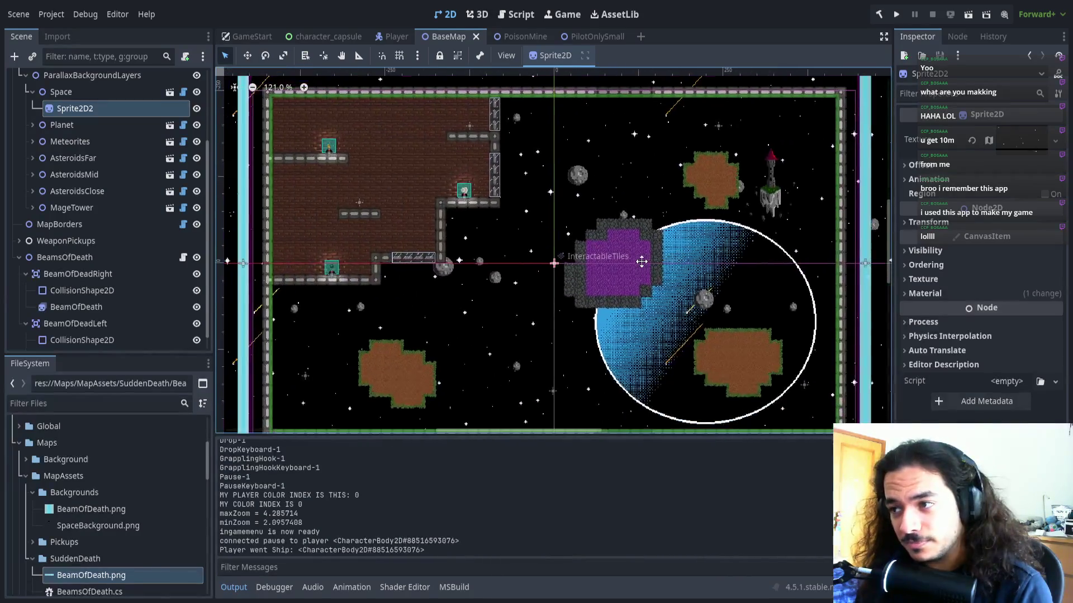
pyautogui.scroll(-1, 636, 259)
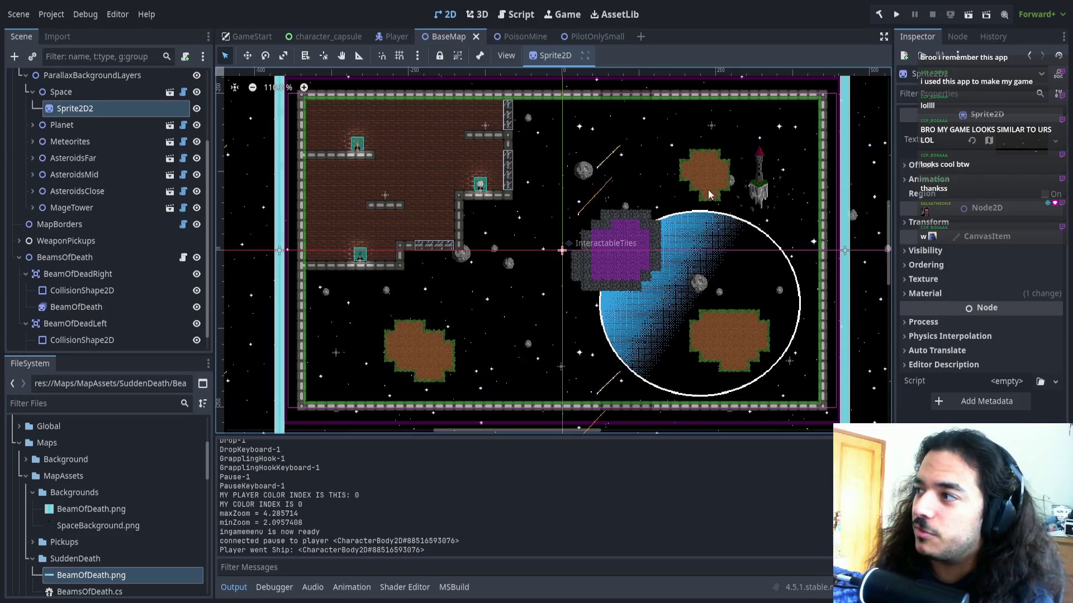
pyautogui.hscroll(5, 489, 225)
pyautogui.scroll(4, 631, 247)
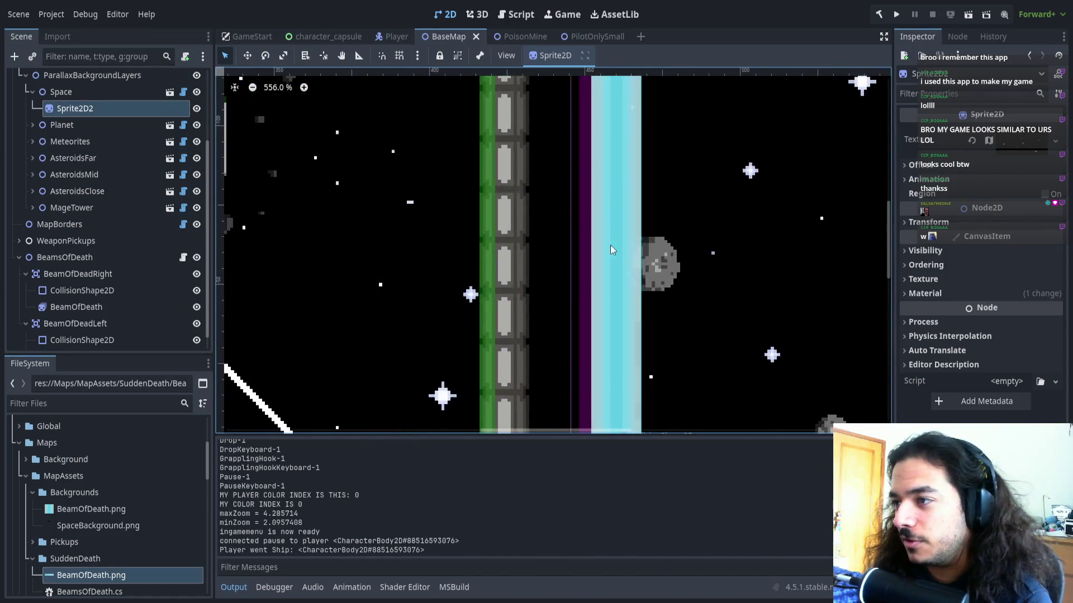
pyautogui.scroll(-2, 460, 281)
pyautogui.scroll(-2, 470, 267)
pyautogui.hscroll(-5, 502, 279)
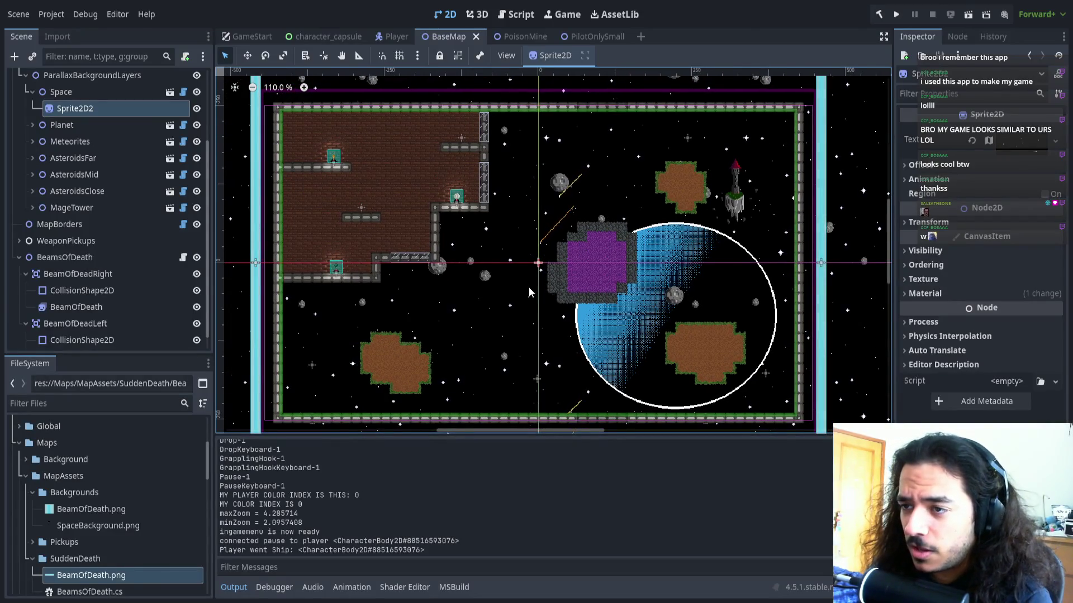
pyautogui.hscroll(1, 614, 235)
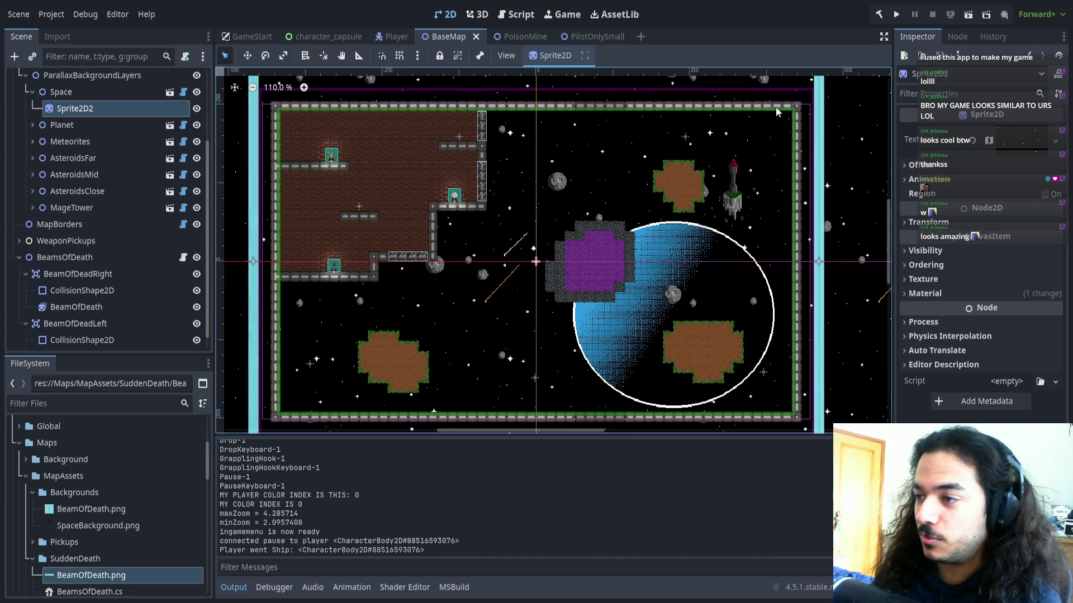
pyautogui.scroll(7, 544, 326)
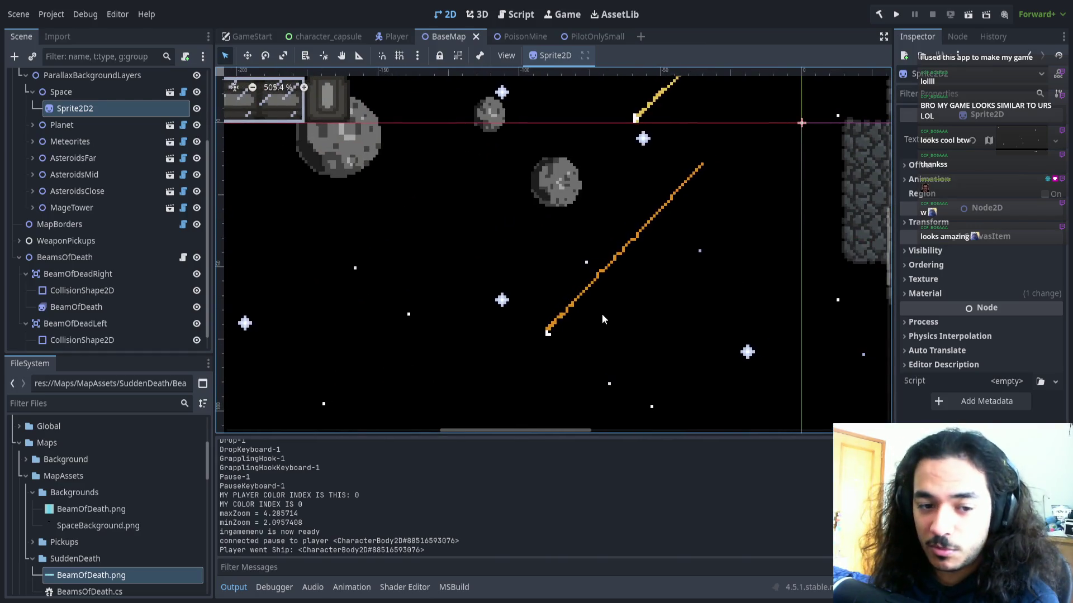
pyautogui.scroll(-6, 555, 307)
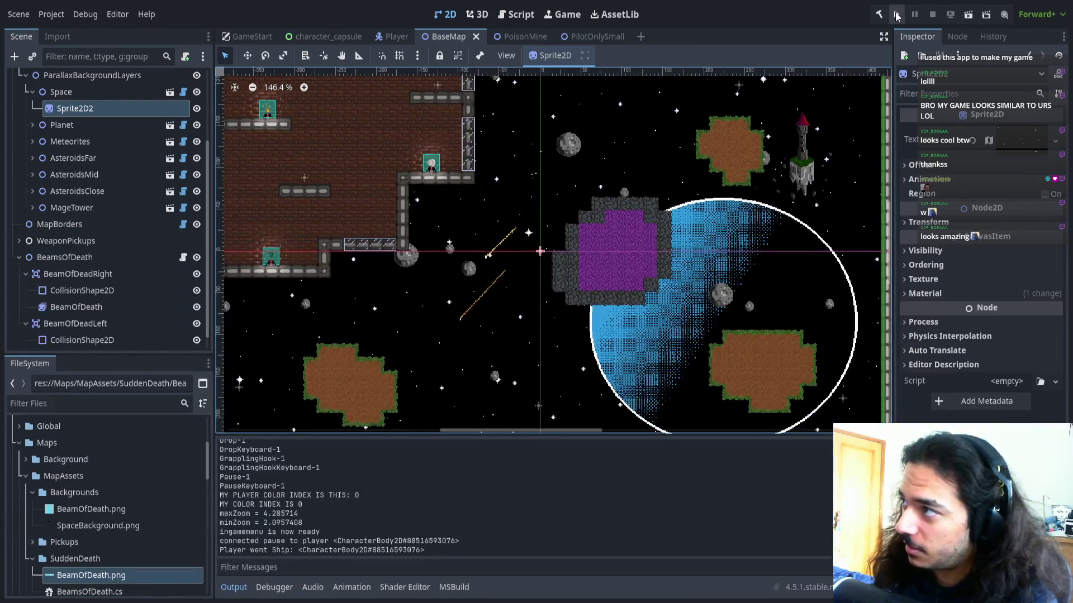
# Run the game, start a match, and launch the player into space while shooting
pyautogui.click(896, 15)
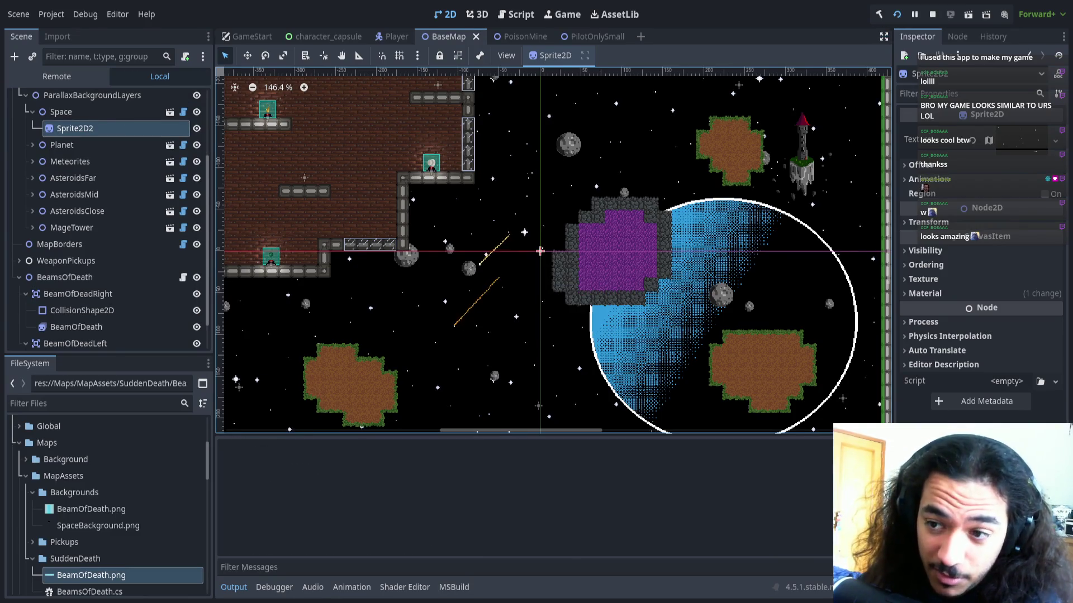
pyautogui.press('Return')
pyautogui.press('Return')
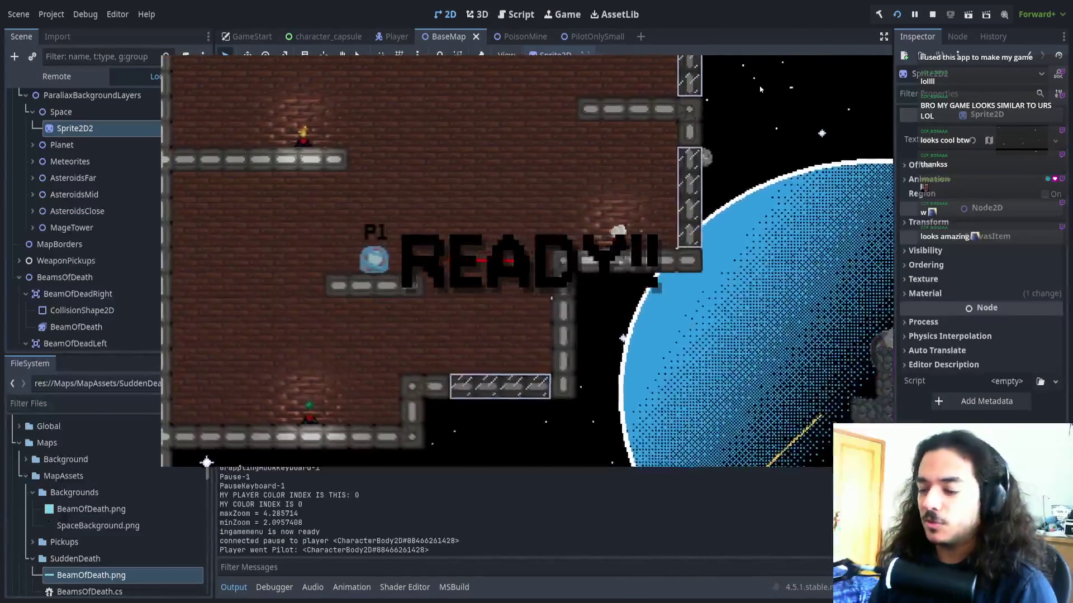
pyautogui.press('Right')
pyautogui.press('space')
pyautogui.press('space')
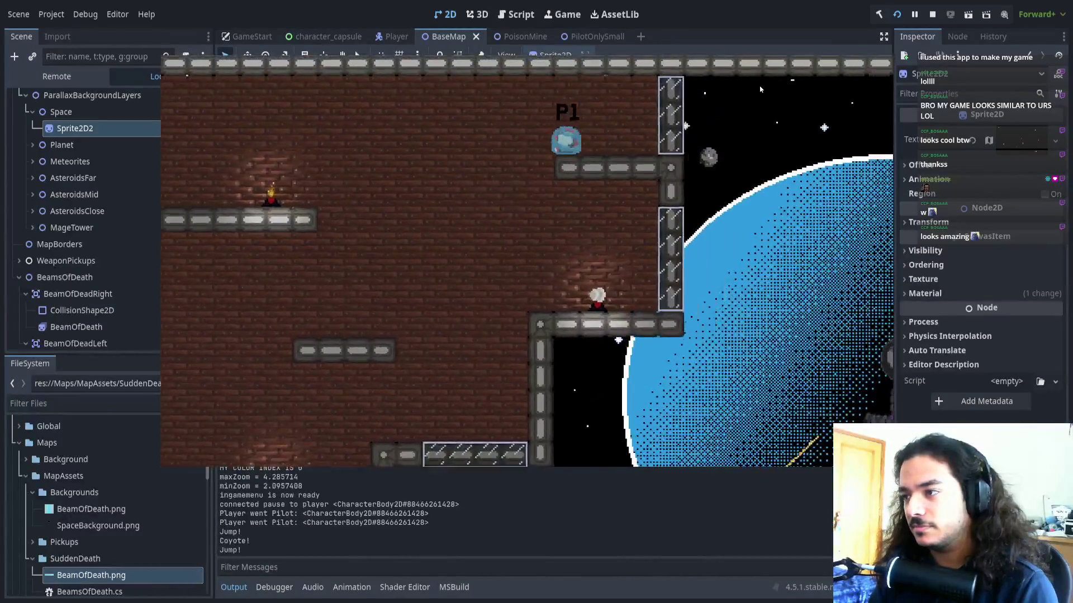
pyautogui.press('Right')
pyautogui.press('x')
pyautogui.press('x')
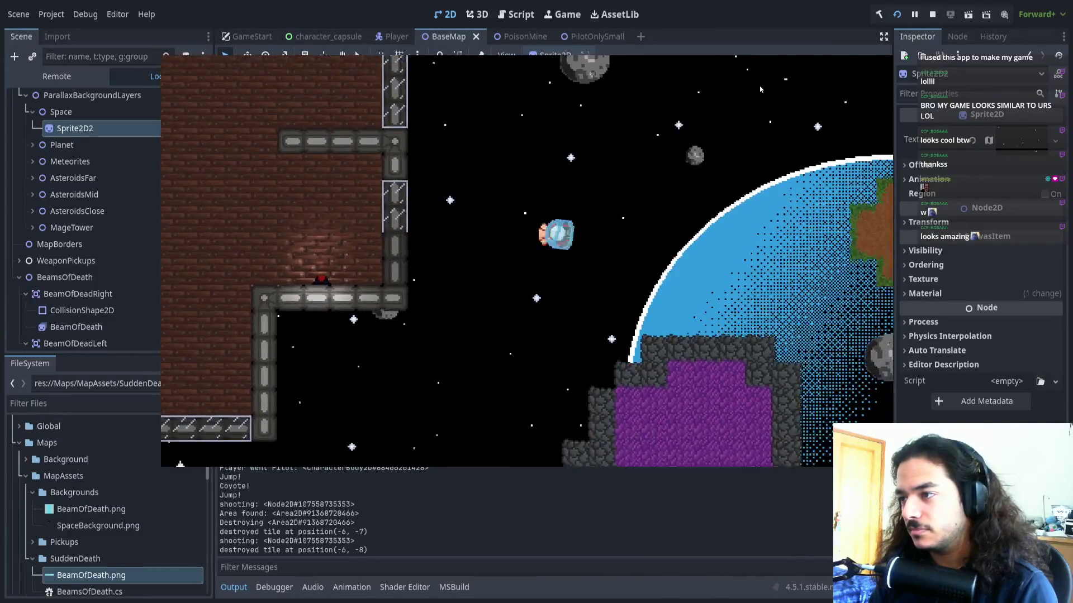
# Fly the ship right, left, up and down around the map as the cyan beams close in
pyautogui.press('Right')
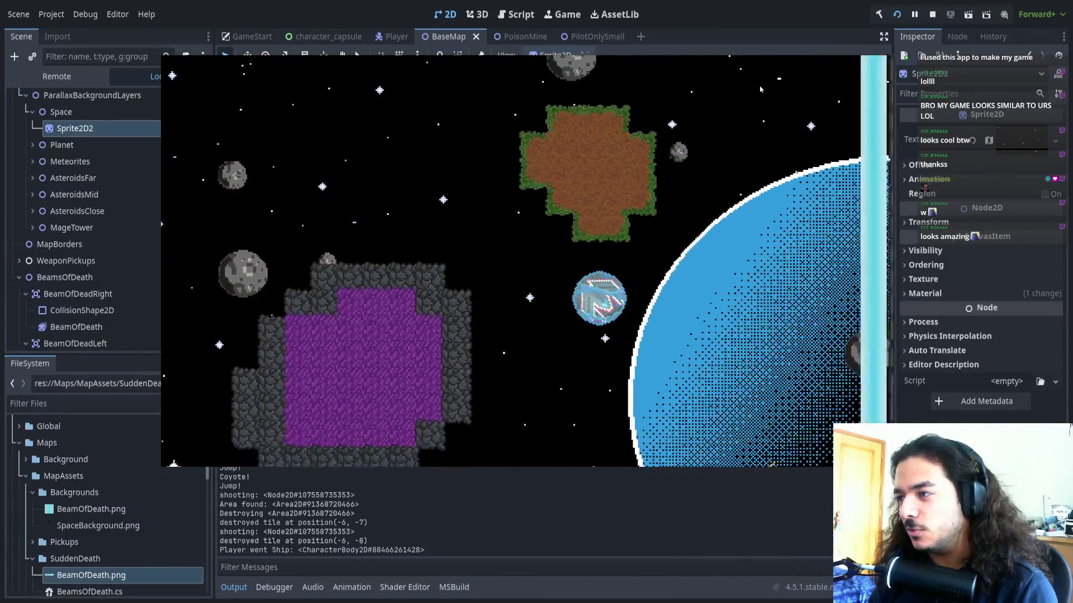
pyautogui.press('Left')
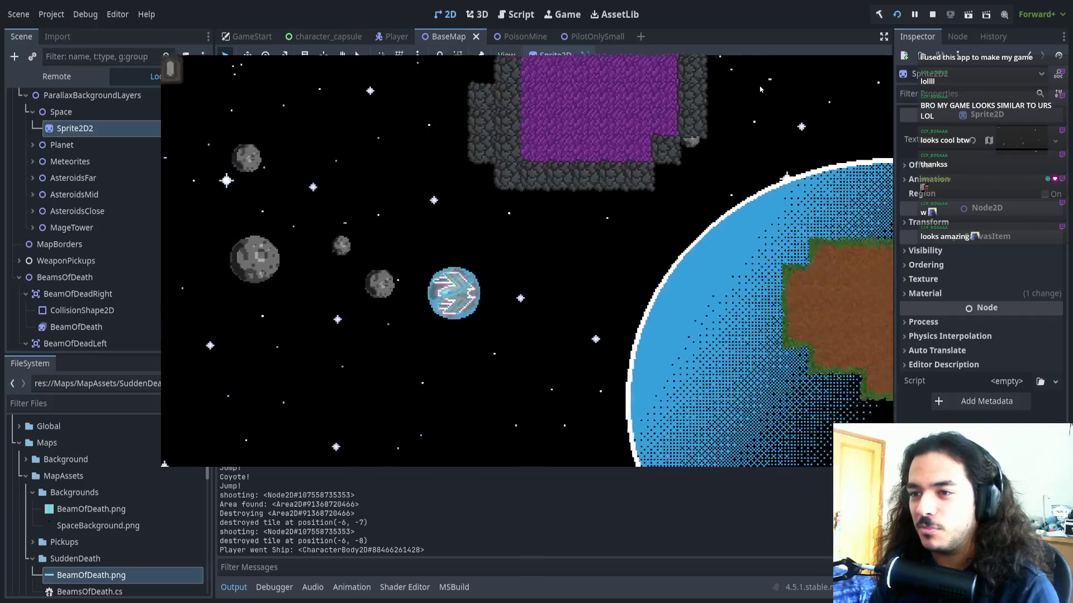
pyautogui.press('Up')
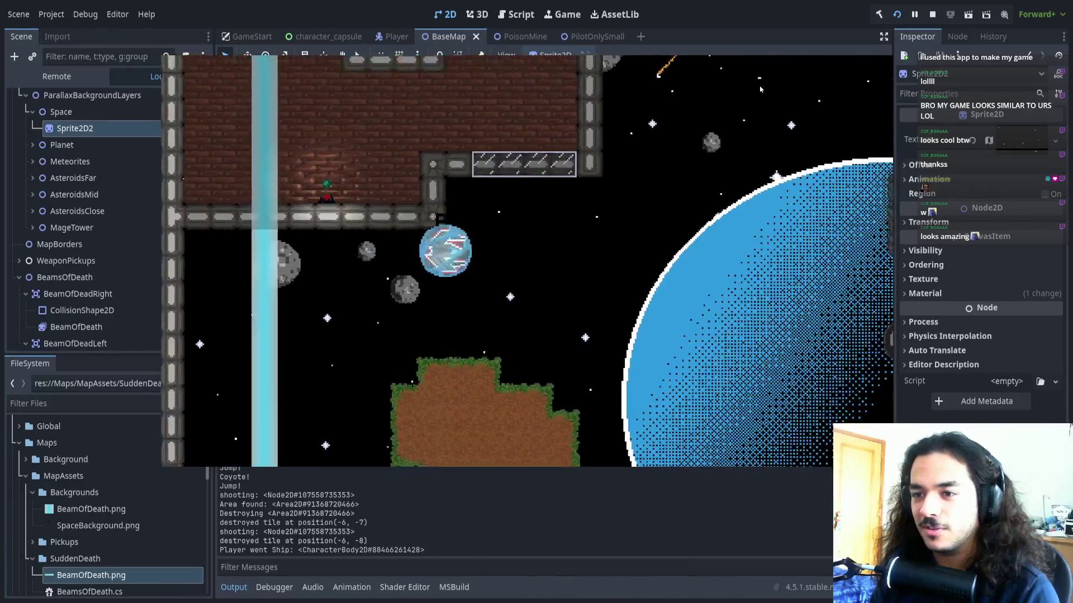
pyautogui.press('Right')
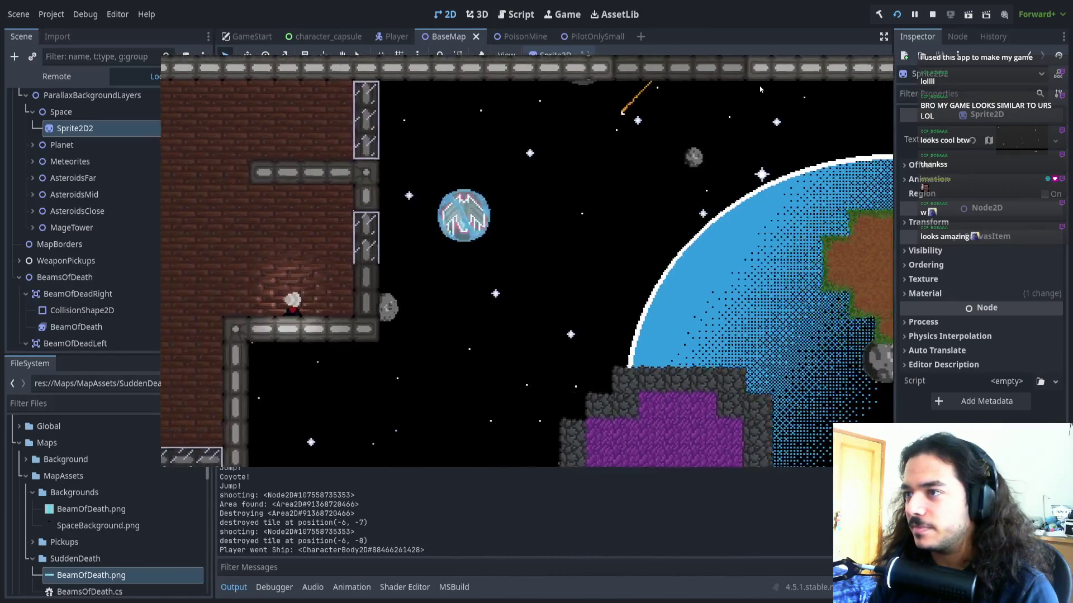
pyautogui.press('Down')
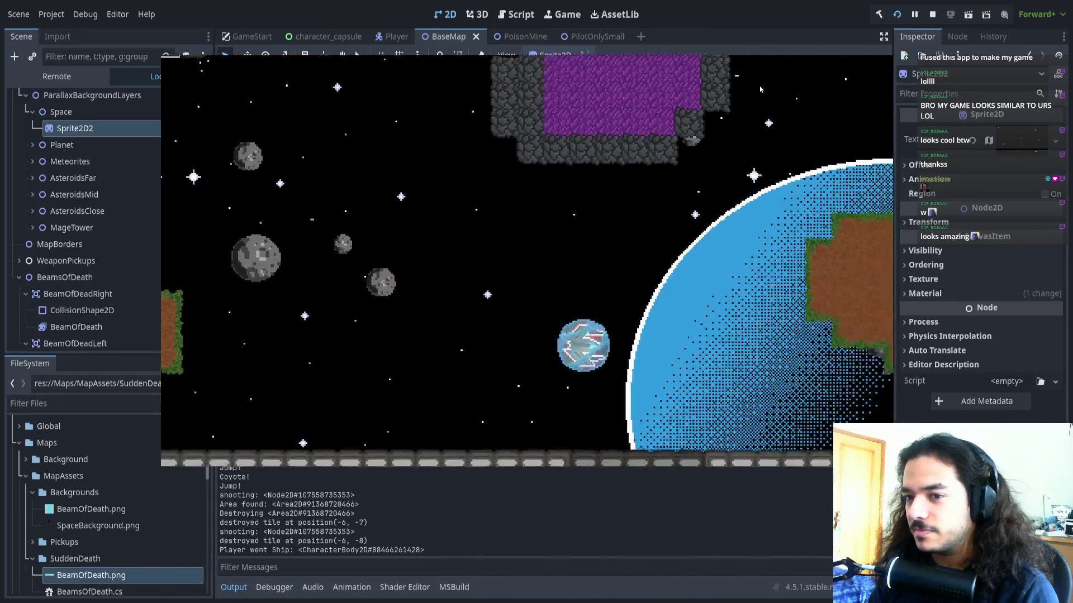
pyautogui.press('Up')
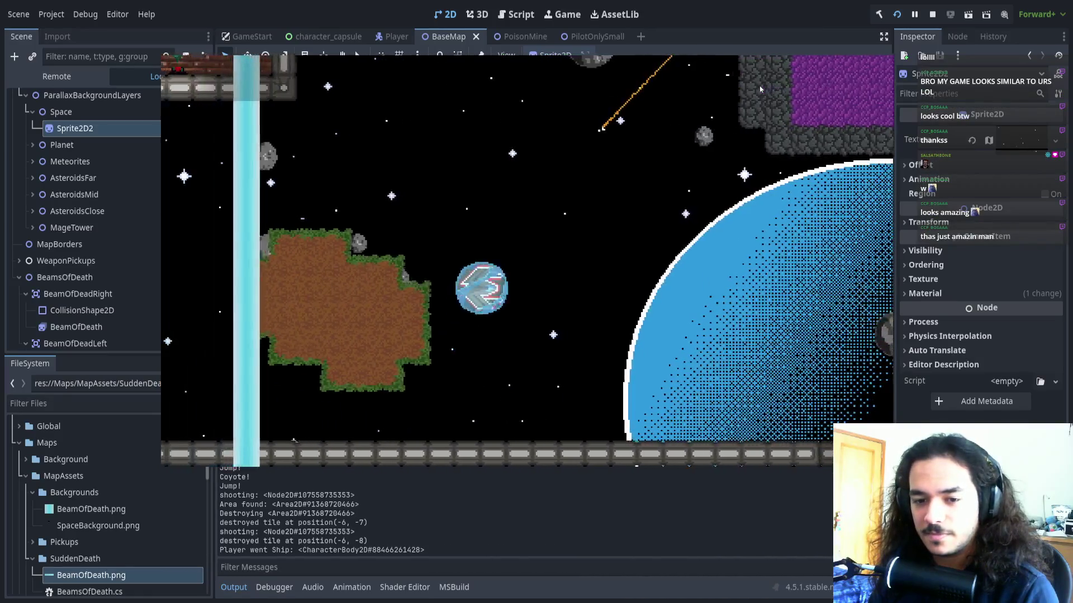
# Keep steering between the bottom and top borders until the round ends, then stop the game
pyautogui.press('Down')
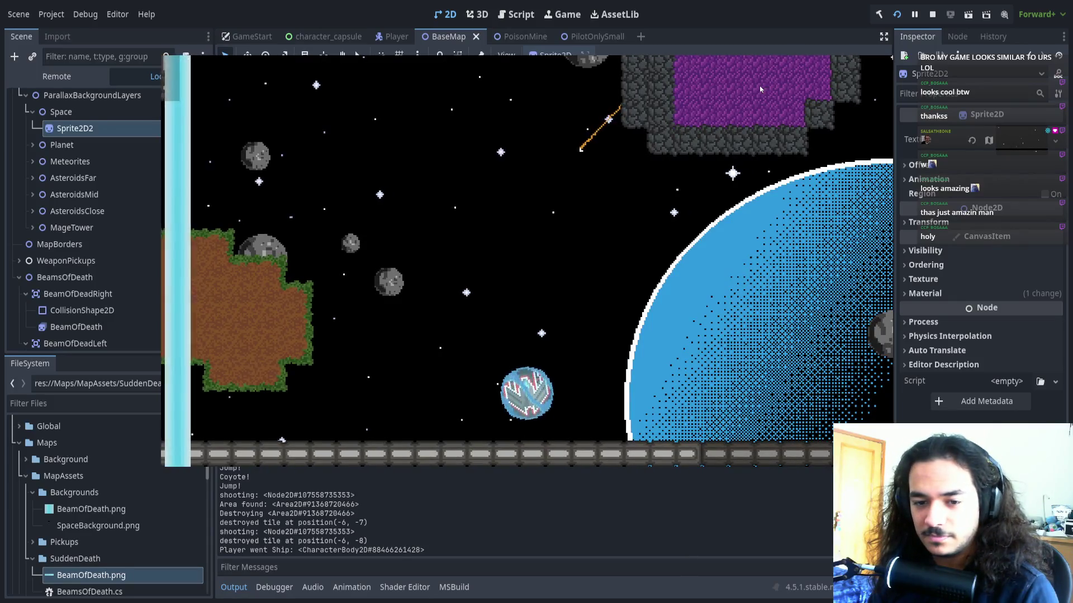
pyautogui.press('Up')
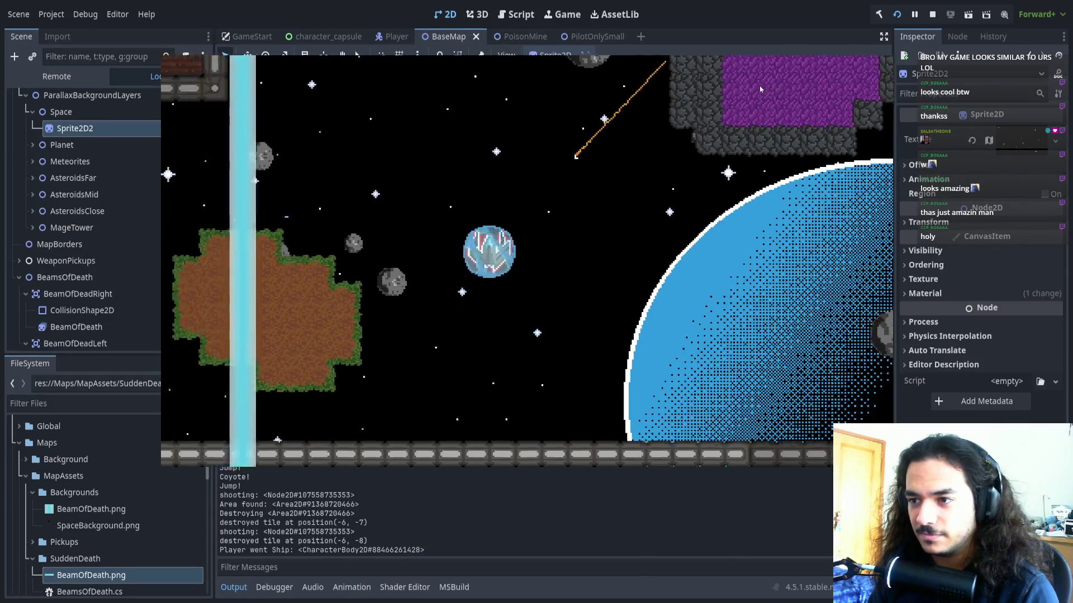
pyautogui.press('Up')
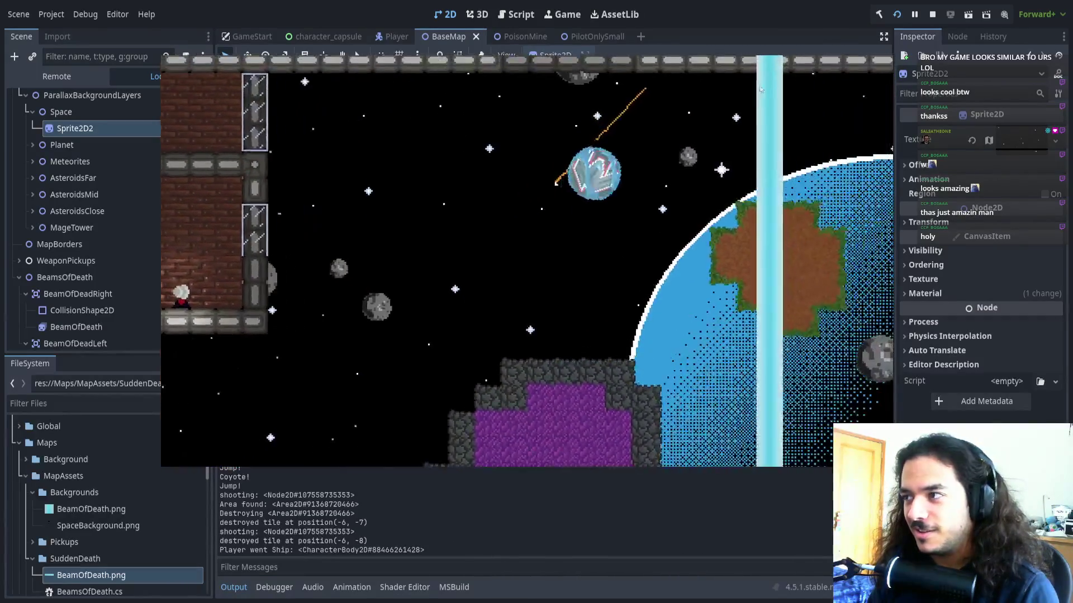
pyautogui.press('Right')
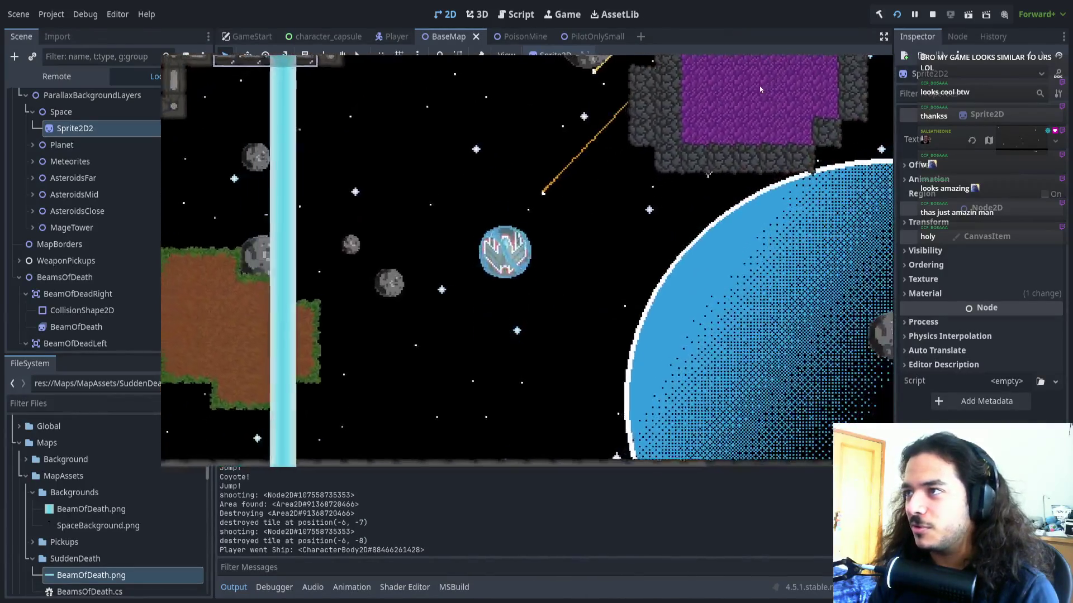
pyautogui.press('Up')
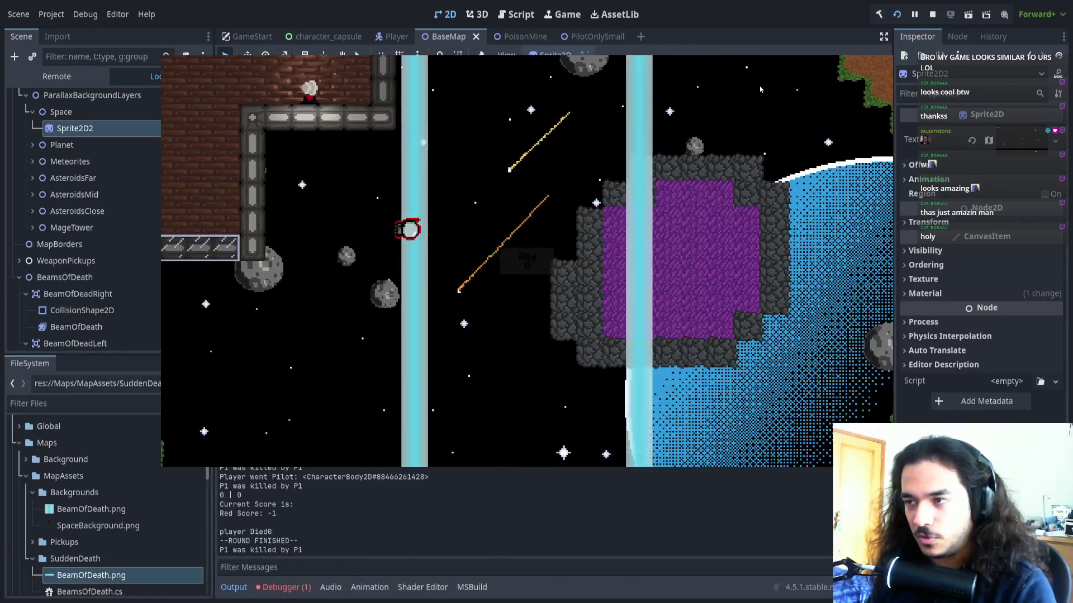
pyautogui.press('F8')
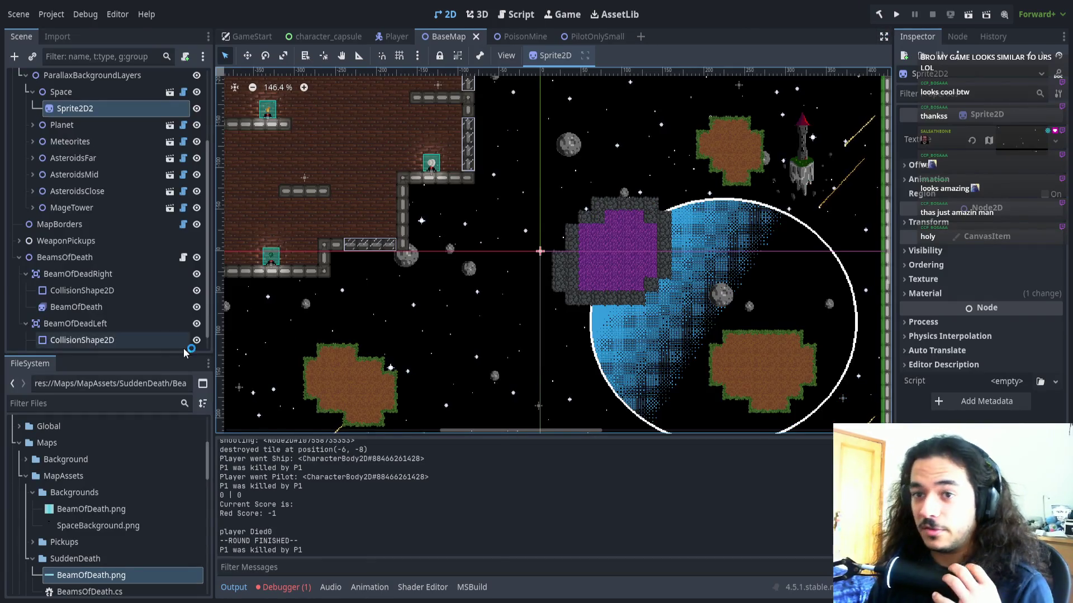
# Paste a Parallax2D node under TestMap, delete it again, and save BaseMap with both beams
pyautogui.scroll(-5, 539, 294)
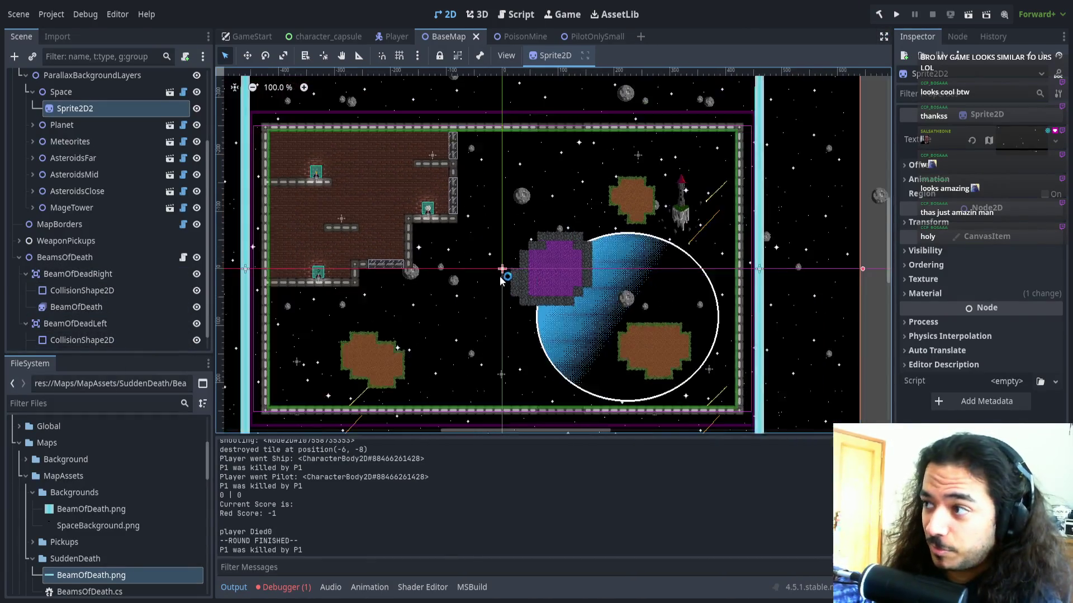
pyautogui.scroll(2, 515, 261)
pyautogui.scroll(4, 516, 262)
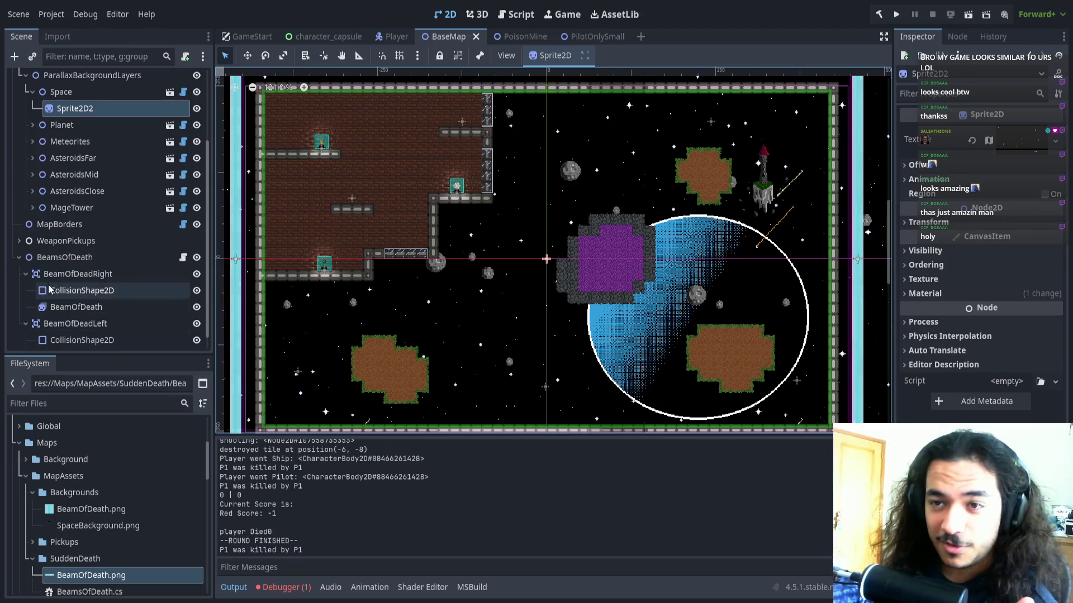
pyautogui.scroll(4, 84, 235)
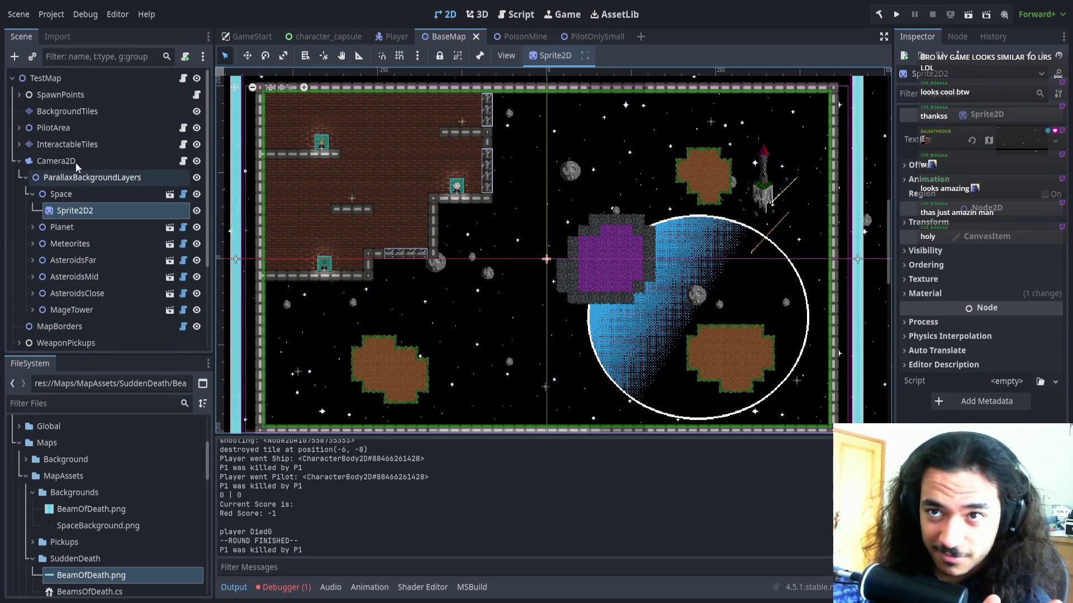
pyautogui.click(82, 78)
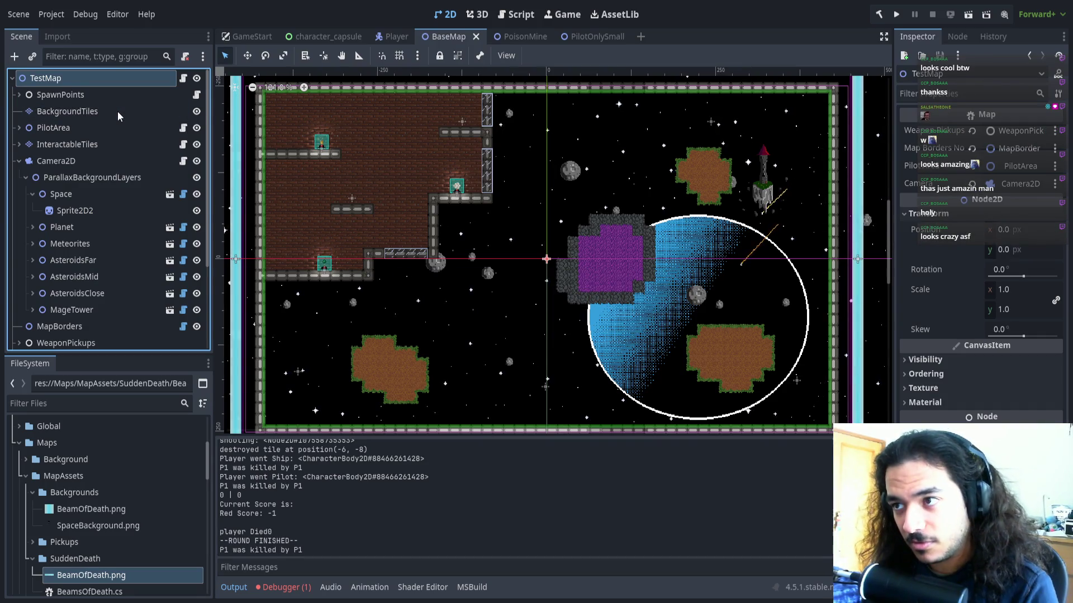
pyautogui.hotkey('ctrl', 'v')
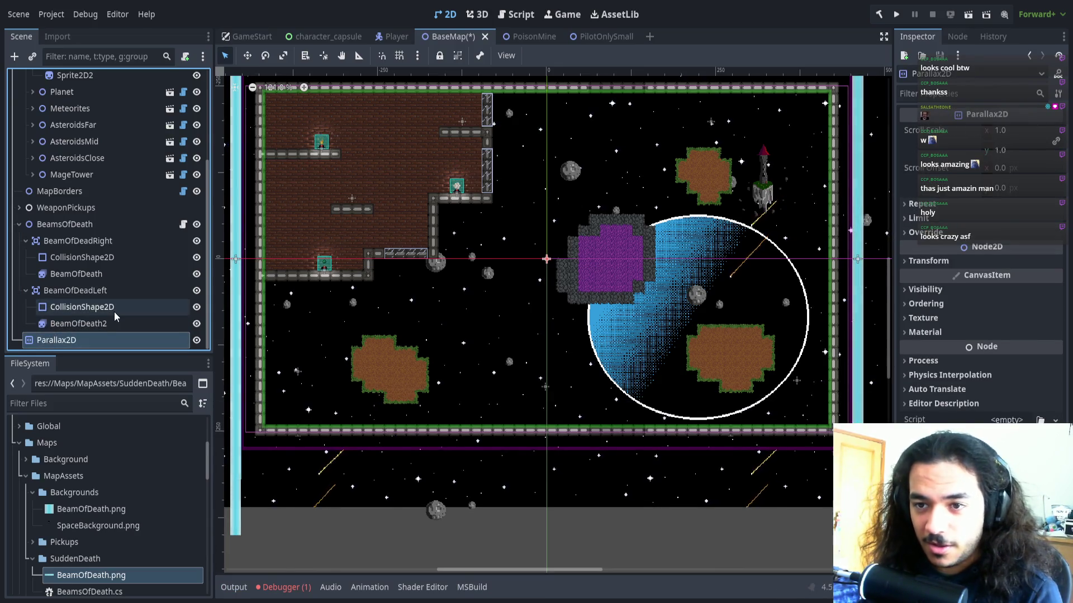
pyautogui.press('Delete')
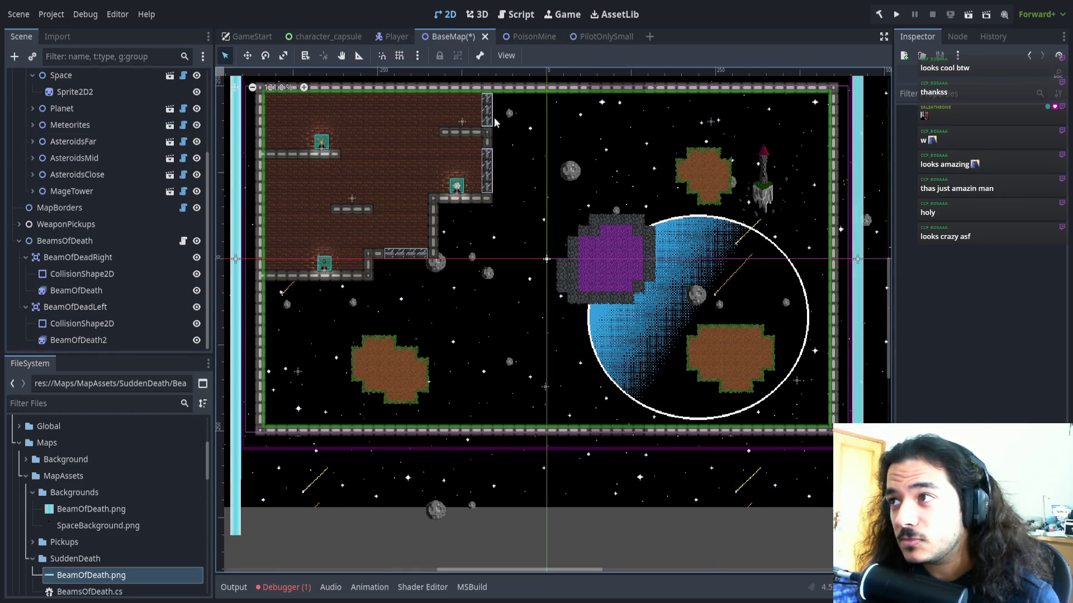
pyautogui.hotkey('ctrl', 's')
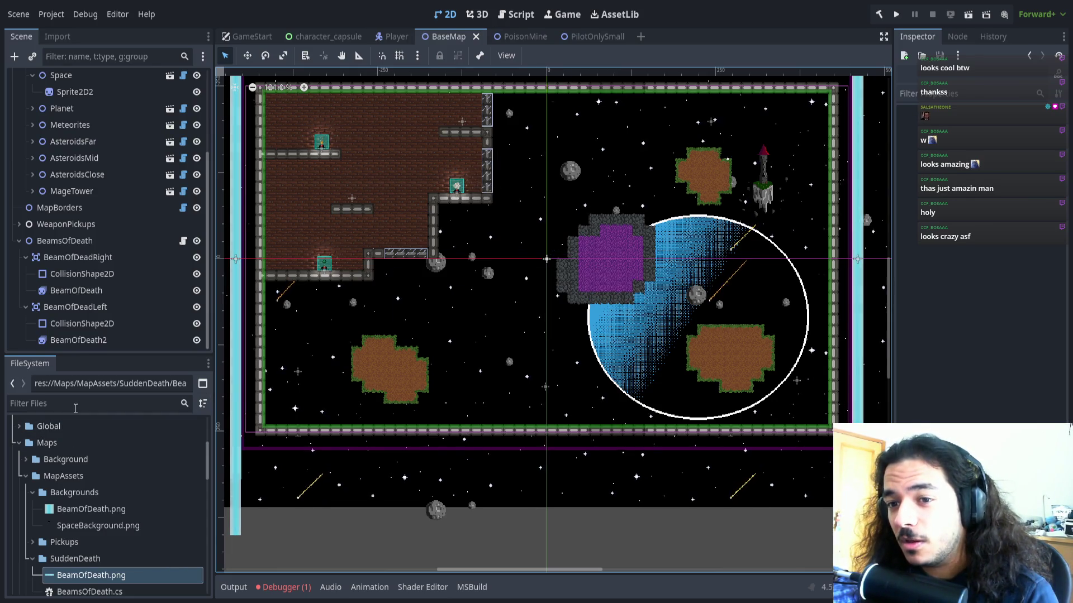
# Filter the FileSystem by 'template', then 'smal', to locate other map scenes
pyautogui.click(79, 403)
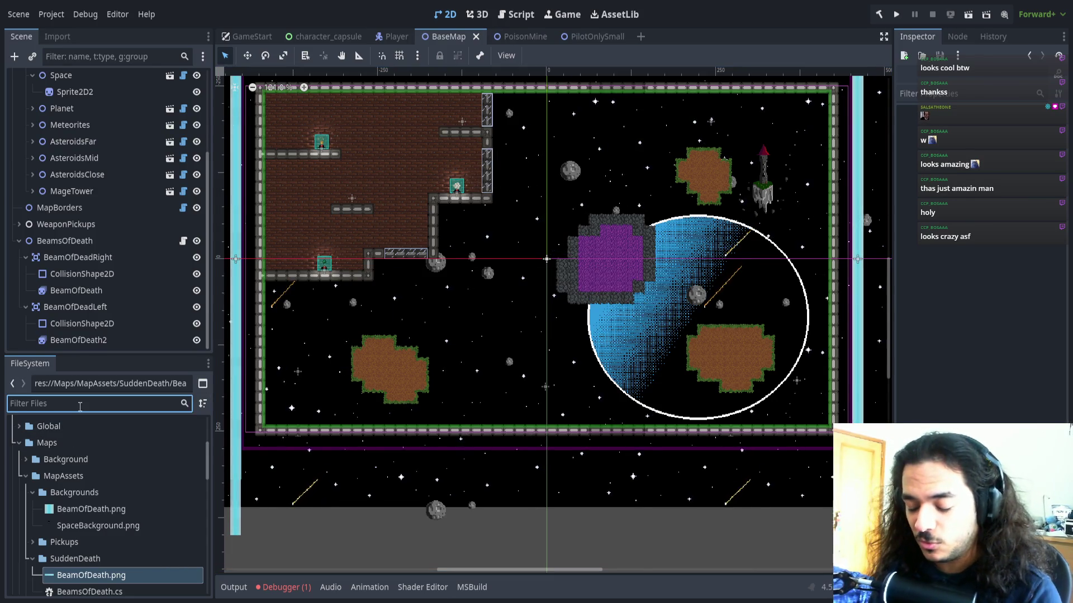
pyautogui.write('template')
pyautogui.press('BackSpace')
pyautogui.press('BackSpace')
pyautogui.press('BackSpace')
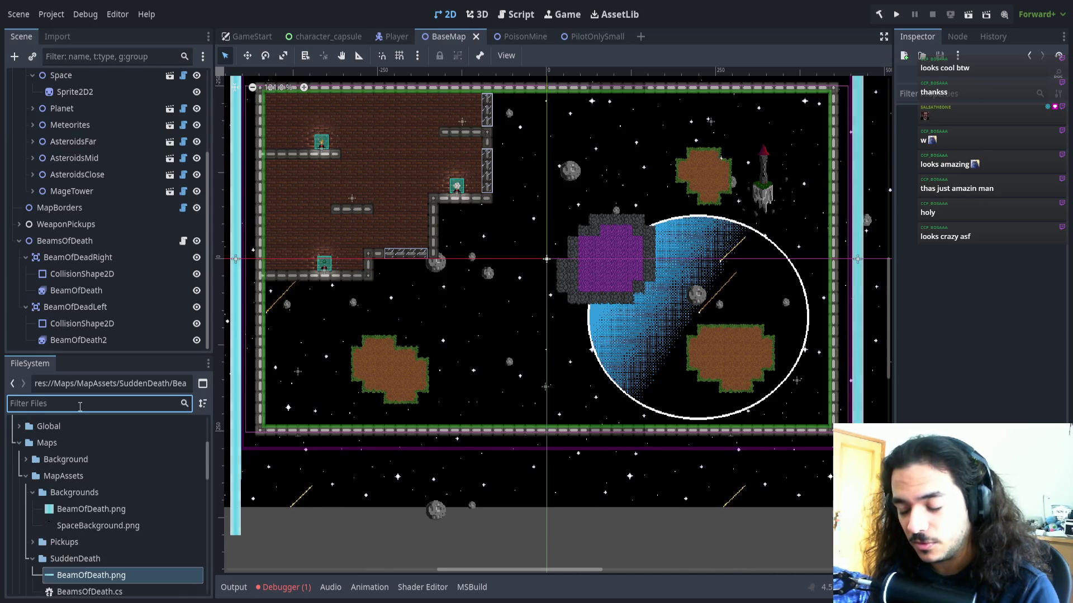
pyautogui.write('smal')
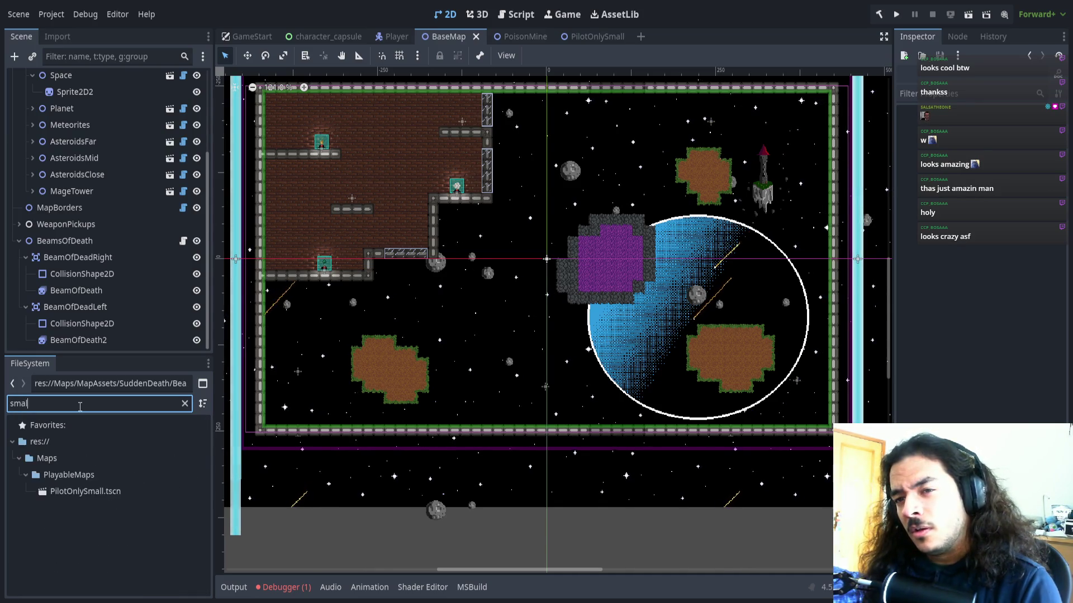
pyautogui.press('BackSpace')
pyautogui.press('BackSpace')
pyautogui.press('BackSpace')
# Filter files by 'poison' and open PoisonRiddenMap.tscn
pyautogui.write('poison')
pyautogui.doubleClick(119, 445)
pyautogui.scroll(-5, 508, 216)
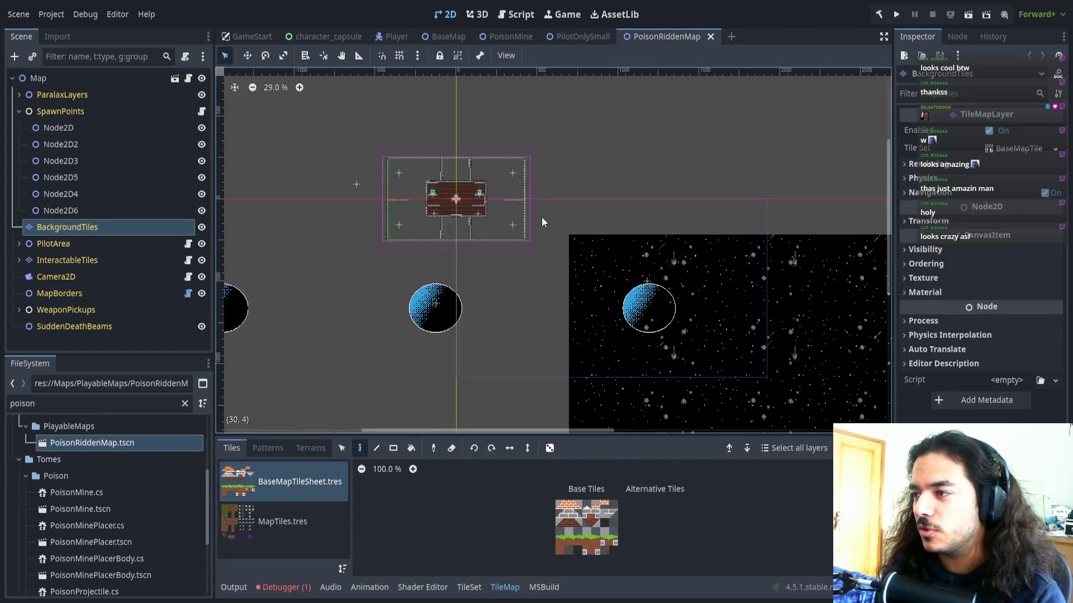
pyautogui.scroll(2, 539, 275)
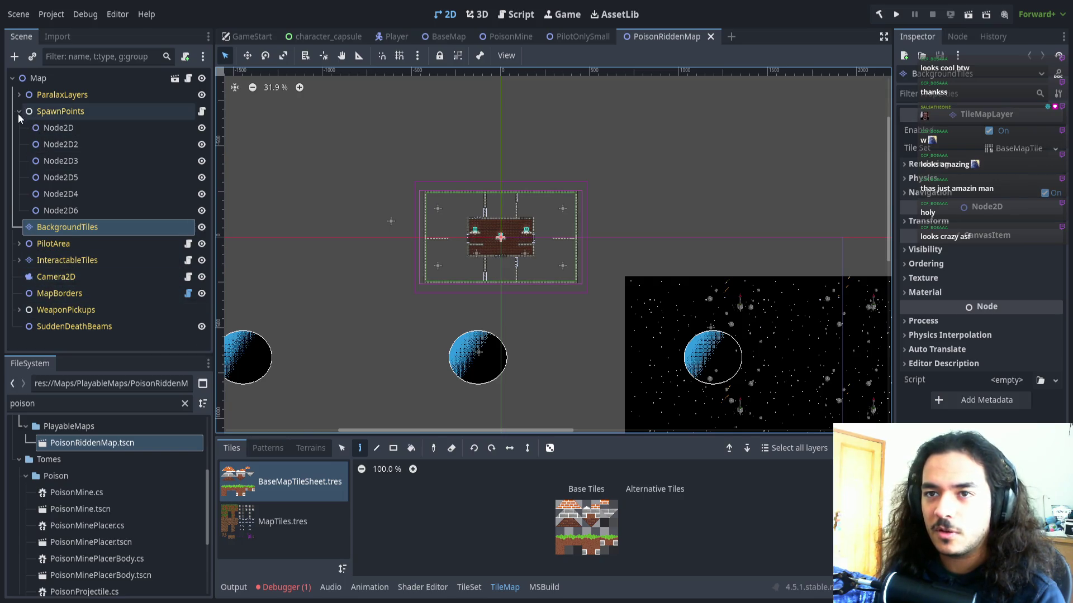
# Select the Stars through AsteroidsFar parallax layers and frame the starfield beside the level tiles
pyautogui.click(19, 95)
pyautogui.scroll(-5, 48, 123)
pyautogui.click(79, 91)
pyautogui.scroll(3, 84, 140)
pyautogui.click(55, 111)
pyautogui.keyDown('shift'); pyautogui.click(61, 210); pyautogui.keyUp('shift')
pyautogui.press('f')
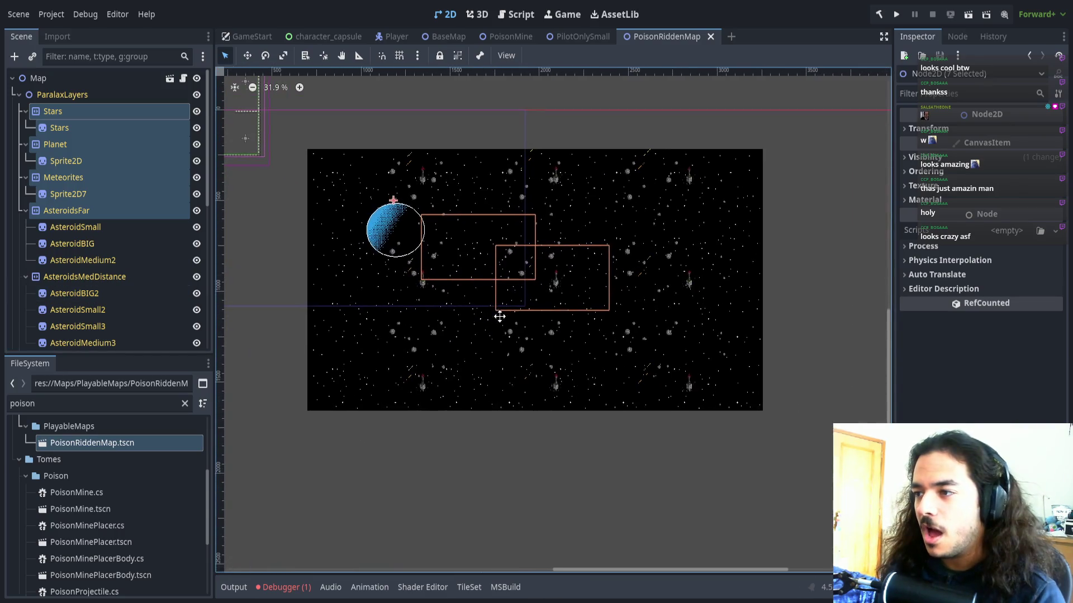
pyautogui.scroll(2, 488, 291)
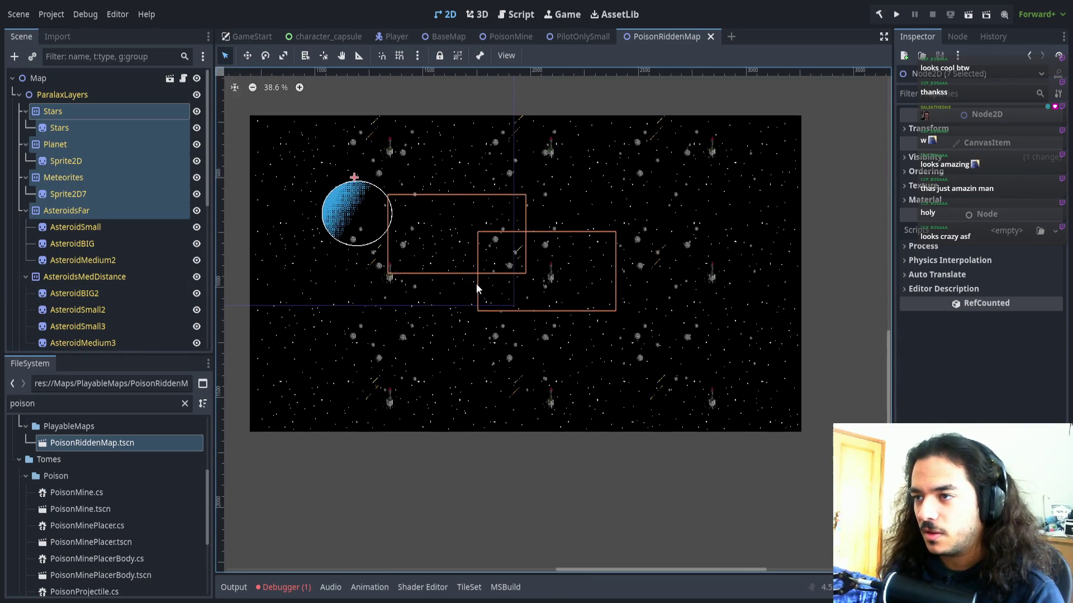
pyautogui.moveTo(477, 319); pyautogui.dragTo(742, 409)
pyautogui.scroll(6, 514, 304)
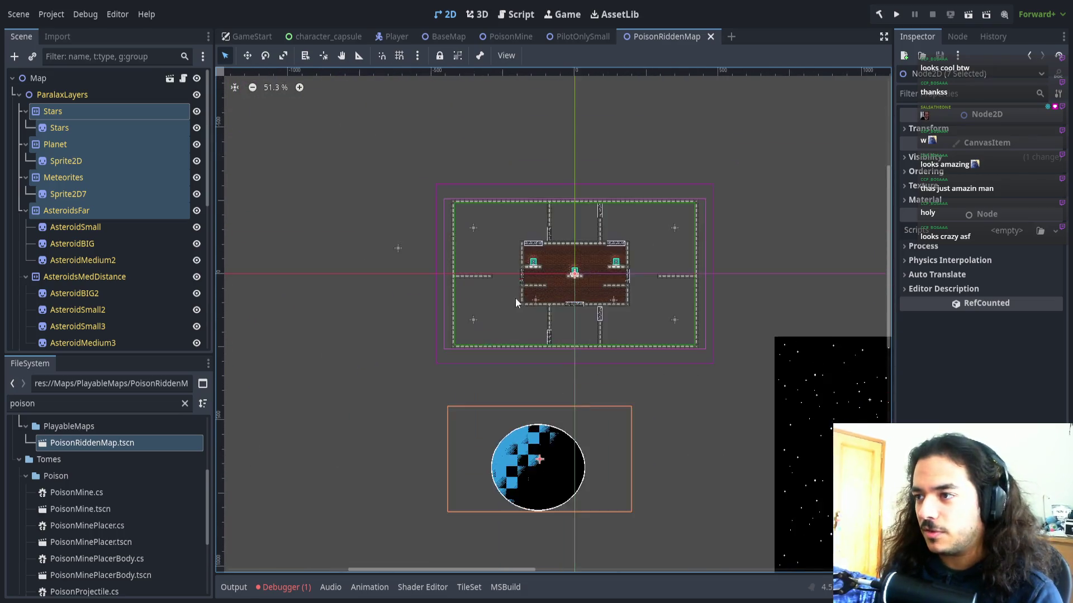
pyautogui.scroll(5, 425, 263)
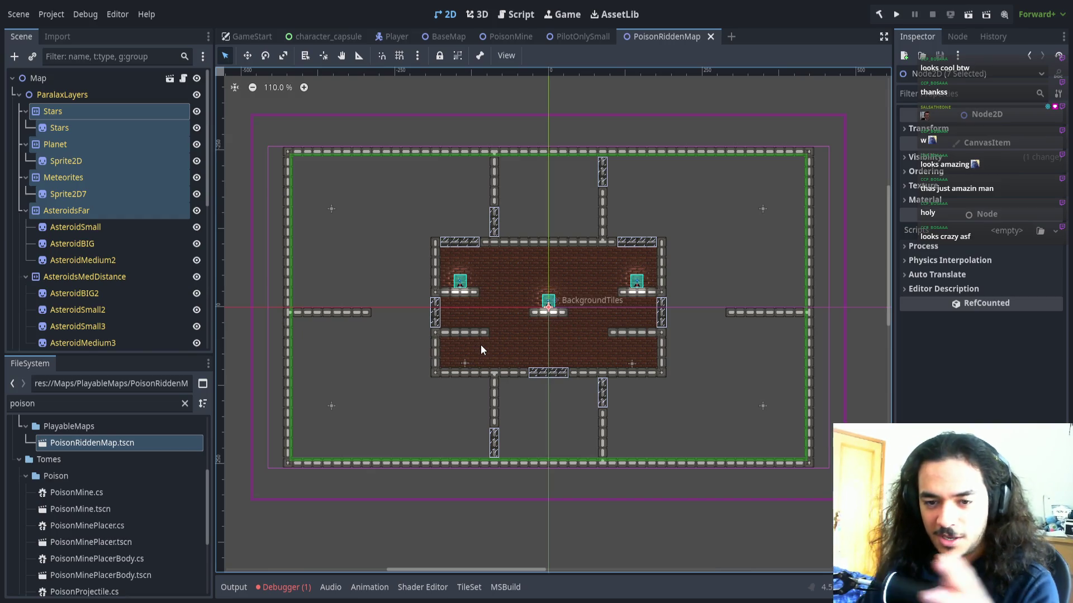
pyautogui.scroll(-6, 524, 282)
pyautogui.moveTo(524, 281); pyautogui.dragTo(362, 212)
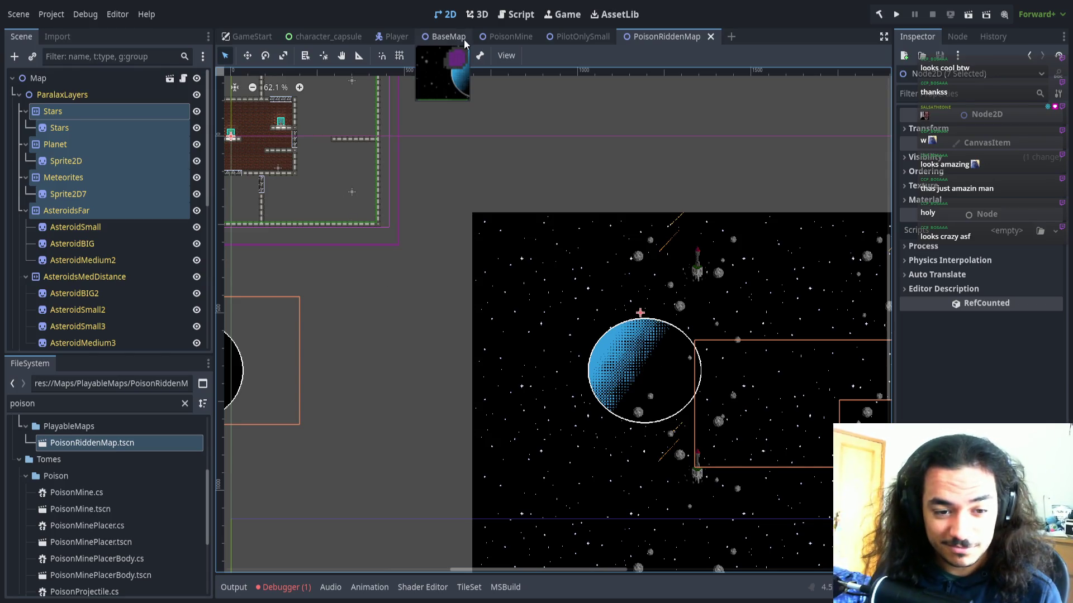
# Review the Stars, Meteorites and AsteroidsFar layer settings, then close PoisonRiddenMap to view PilotOnlySmall
pyautogui.click(20, 95)
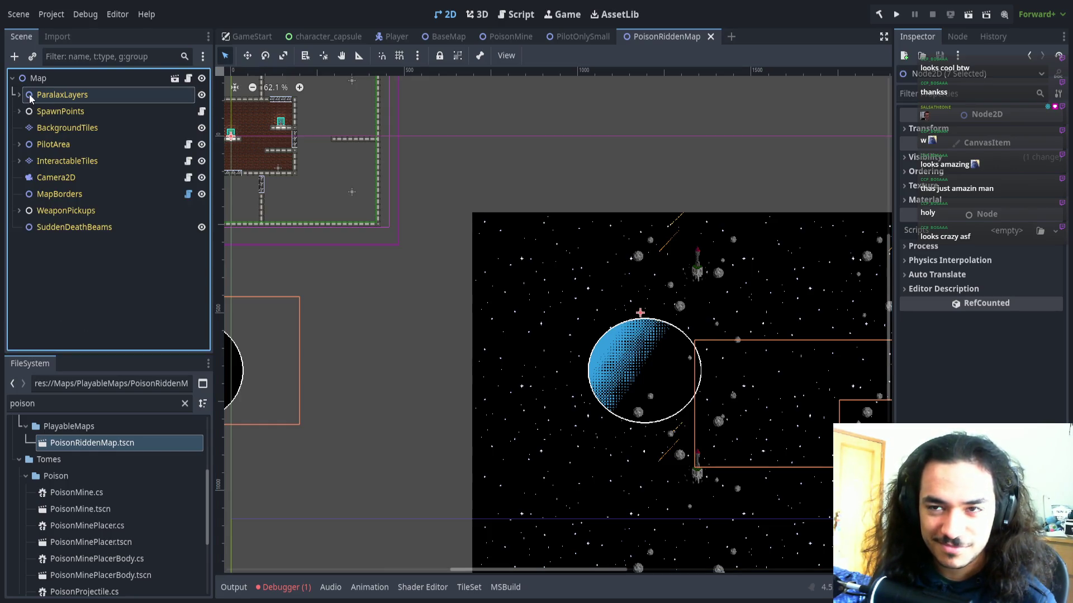
pyautogui.click(18, 95)
pyautogui.click(31, 114)
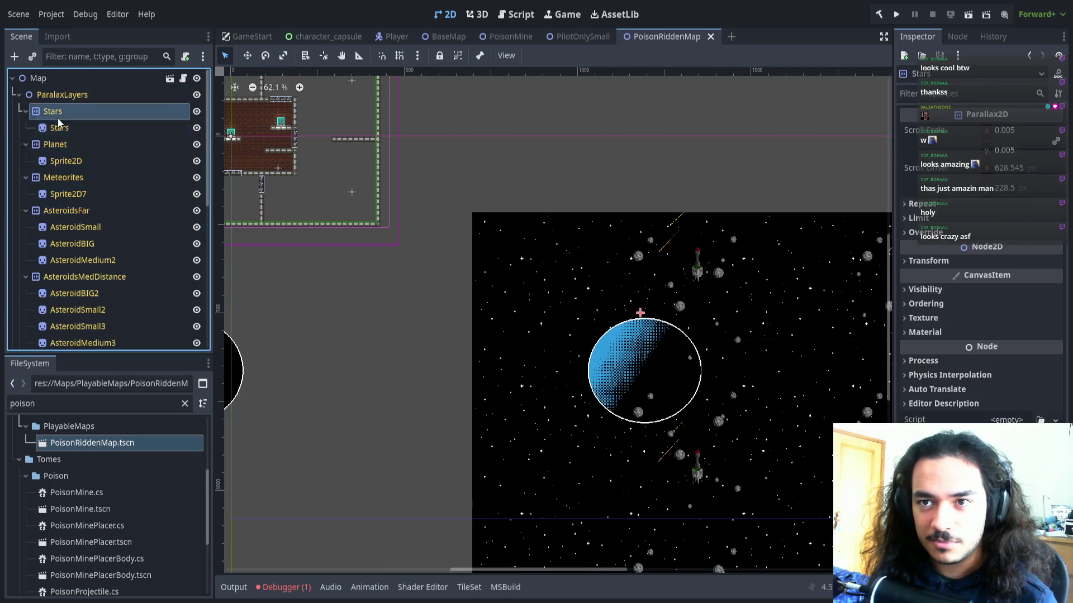
pyautogui.click(78, 177)
pyautogui.click(78, 211)
pyautogui.scroll(-3, 95, 300)
pyautogui.scroll(3, 95, 300)
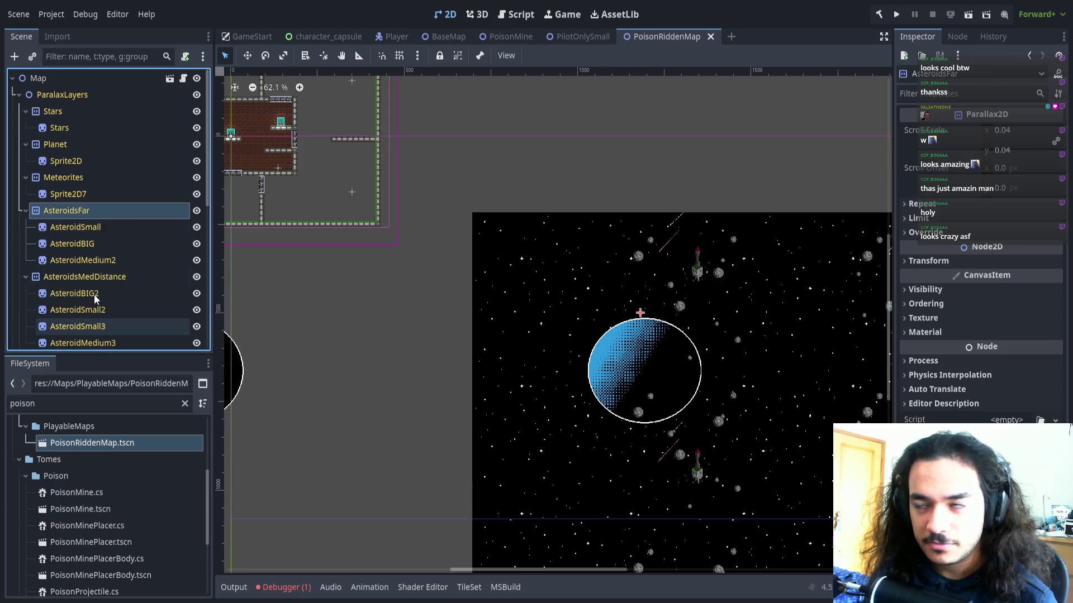
pyautogui.middleClick(640, 45)
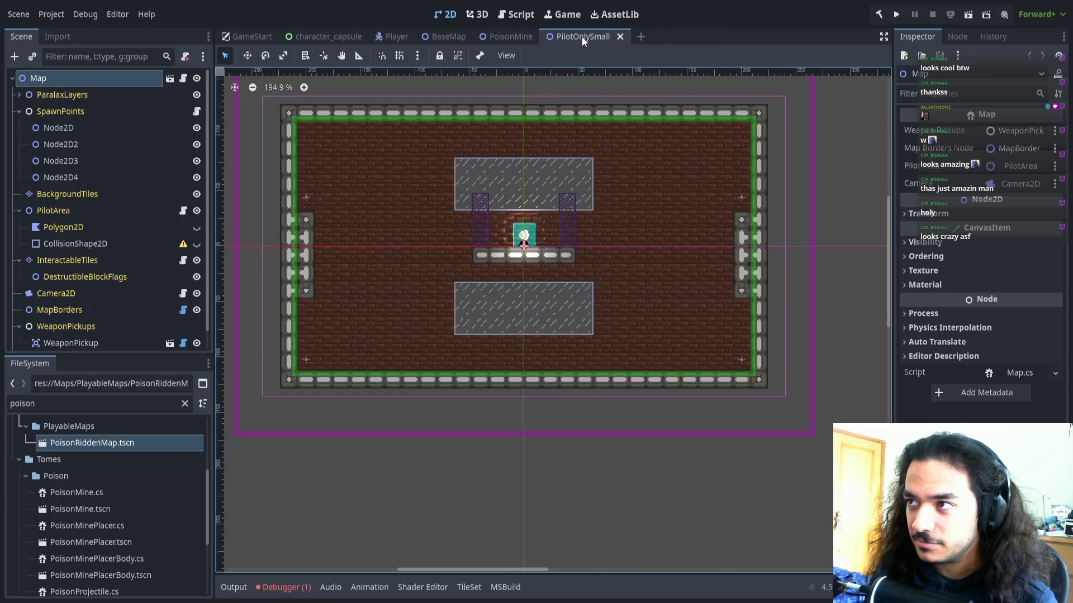
pyautogui.scroll(-5, 547, 301)
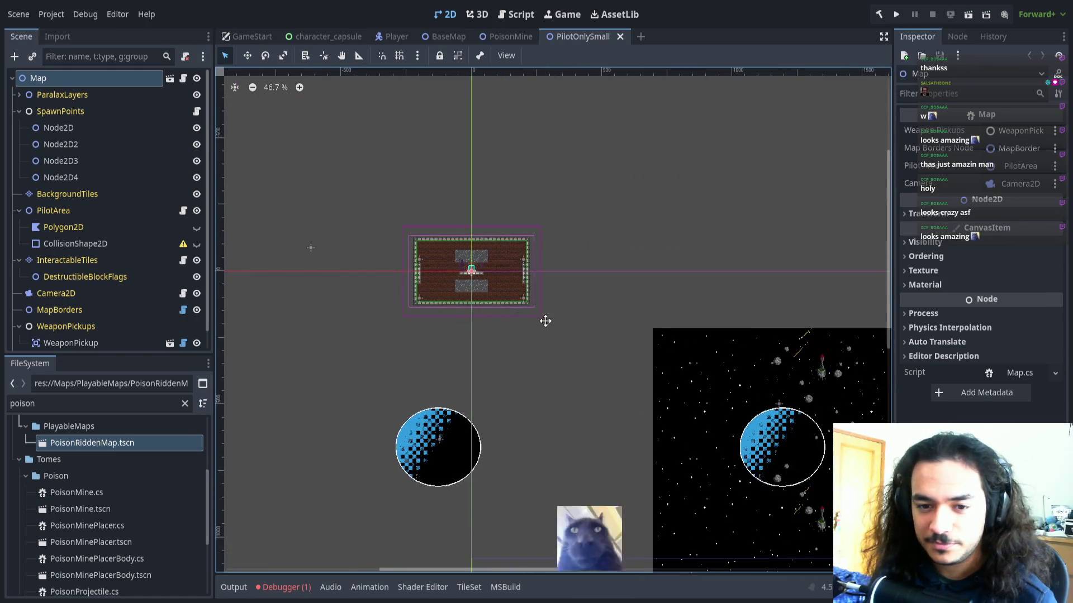